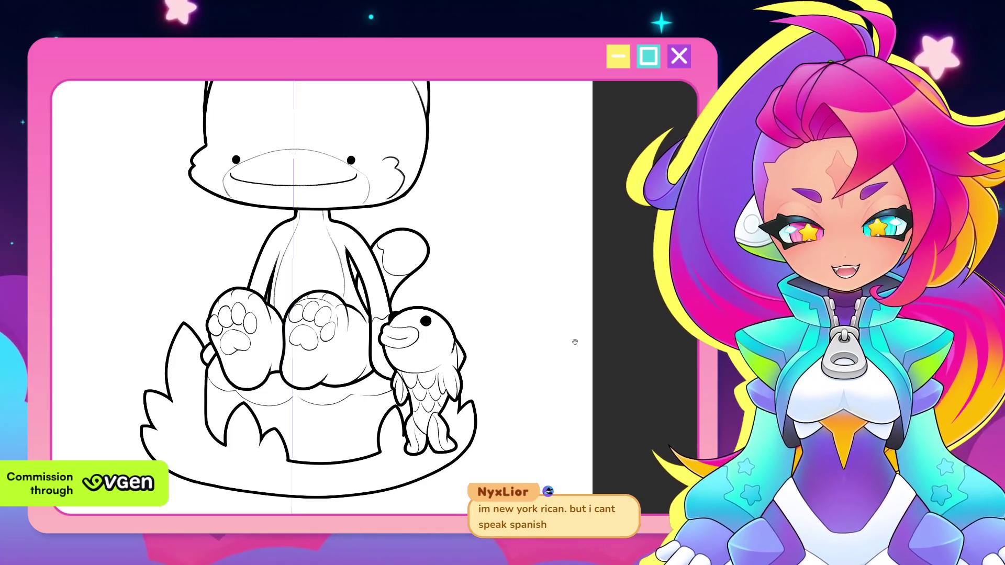
# Pan the view so the rough group sketch with its lettering comes into frame.
pyautogui.moveTo(590, 328); pyautogui.dragTo(570, 412)
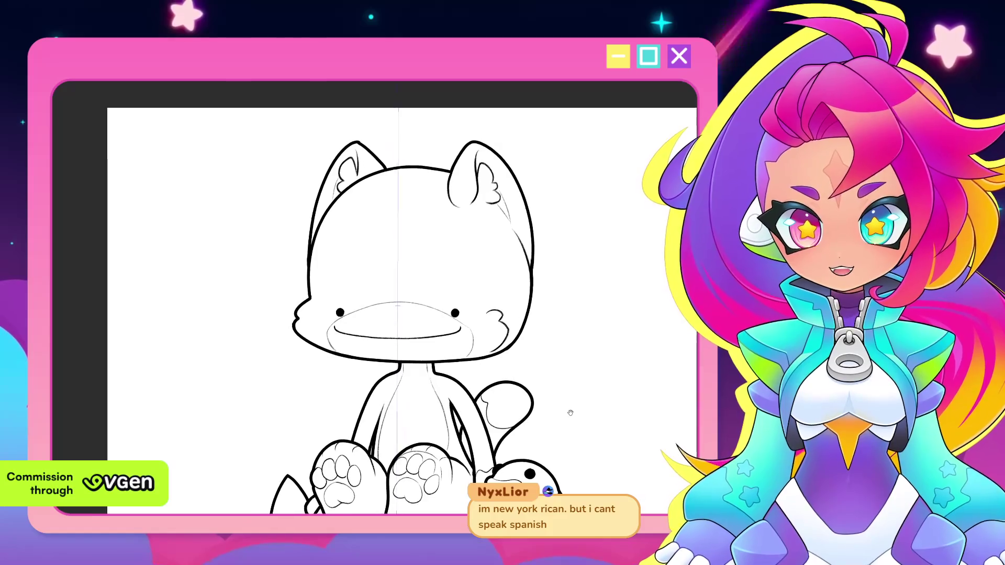
pyautogui.scroll(2, 571, 413)
pyautogui.scroll(2, 542, 418)
pyautogui.scroll(2, 520, 423)
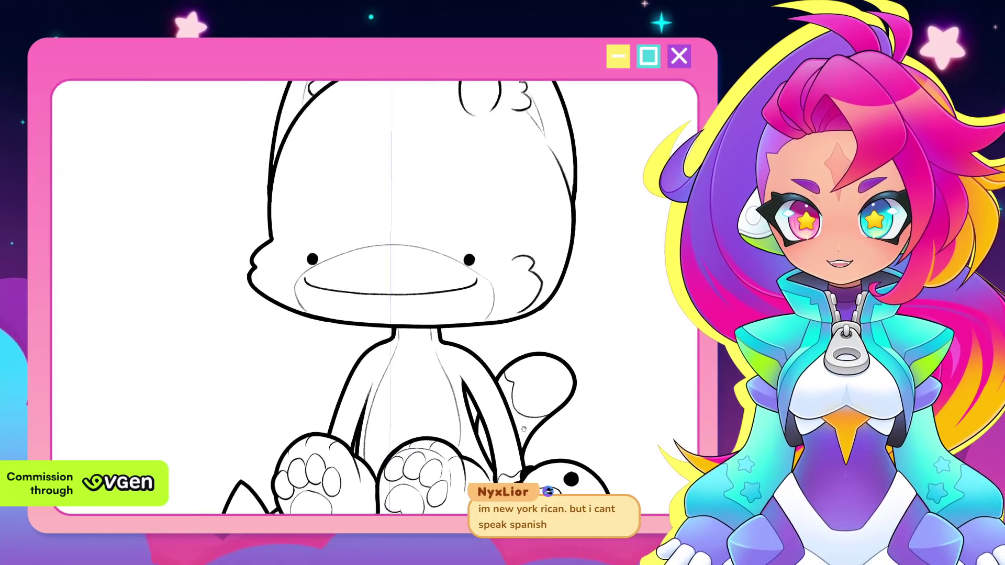
pyautogui.scroll(-2, 520, 424)
pyautogui.scroll(3, 584, 391)
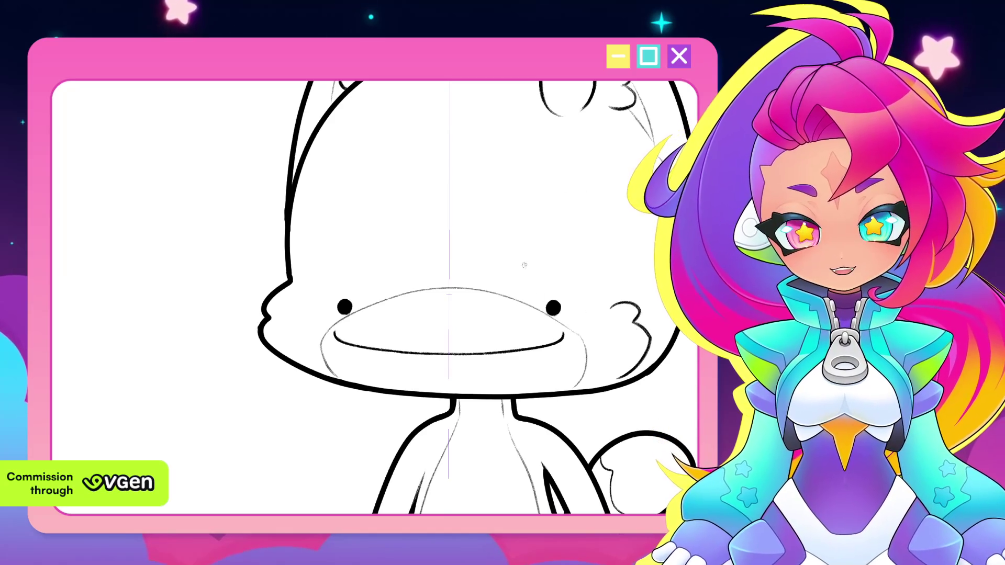
pyautogui.scroll(-2, 533, 216)
pyautogui.scroll(-1, 534, 217)
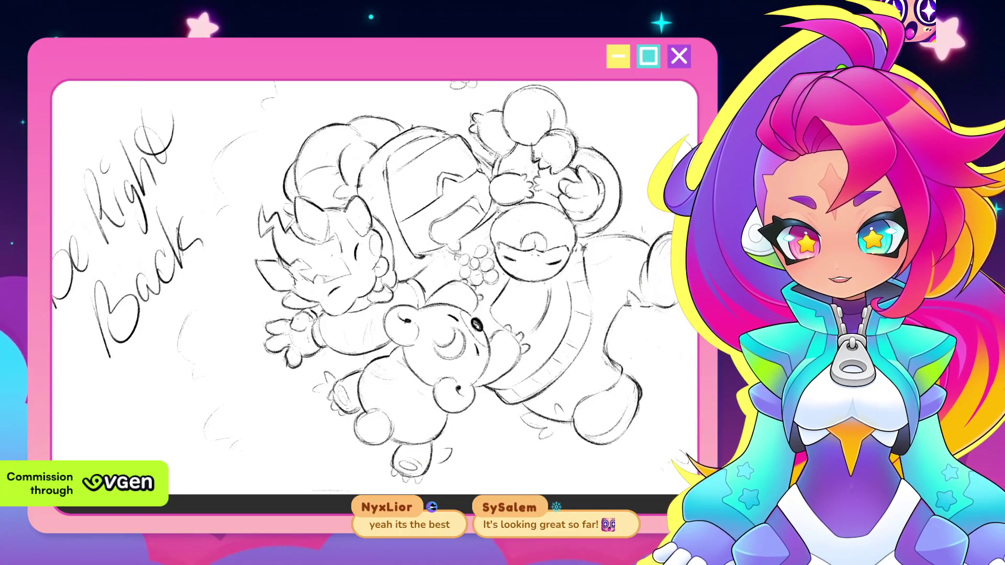
pyautogui.moveTo(513, 305)
pyautogui.mouseDown()
pyautogui.moveTo(468, 314)
pyautogui.moveTo(482, 330)
pyautogui.mouseUp()
pyautogui.scroll(-1, 463, 318)
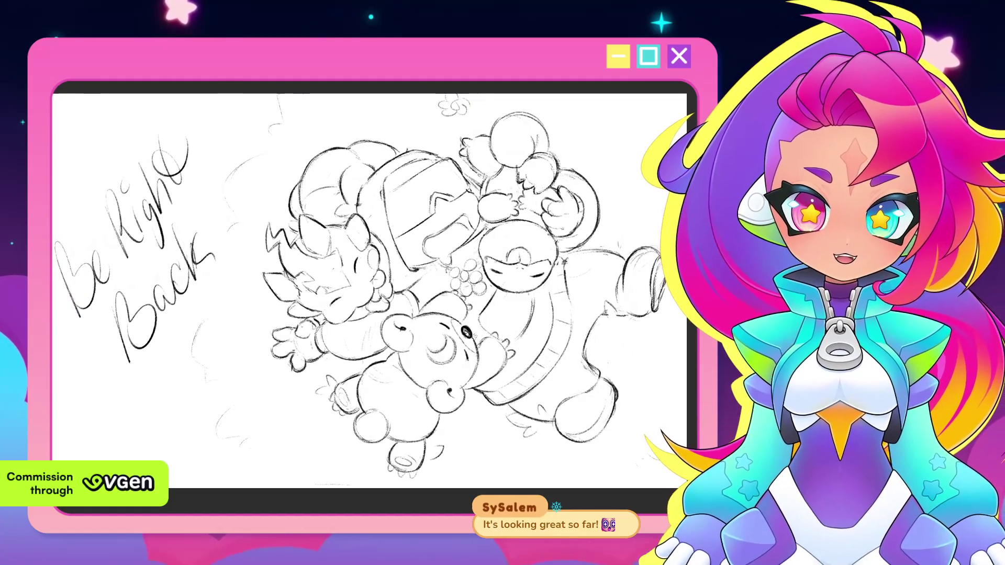
pyautogui.scroll(1, 477, 336)
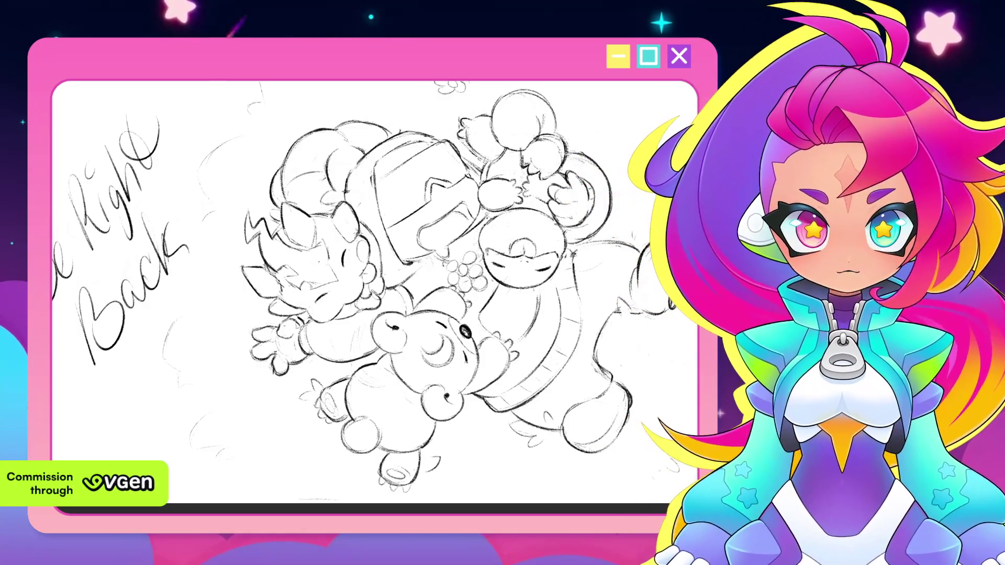
# Zoom and reposition the page until the whole group sketch fills the window.
pyautogui.hotkey('ctrl', '-')
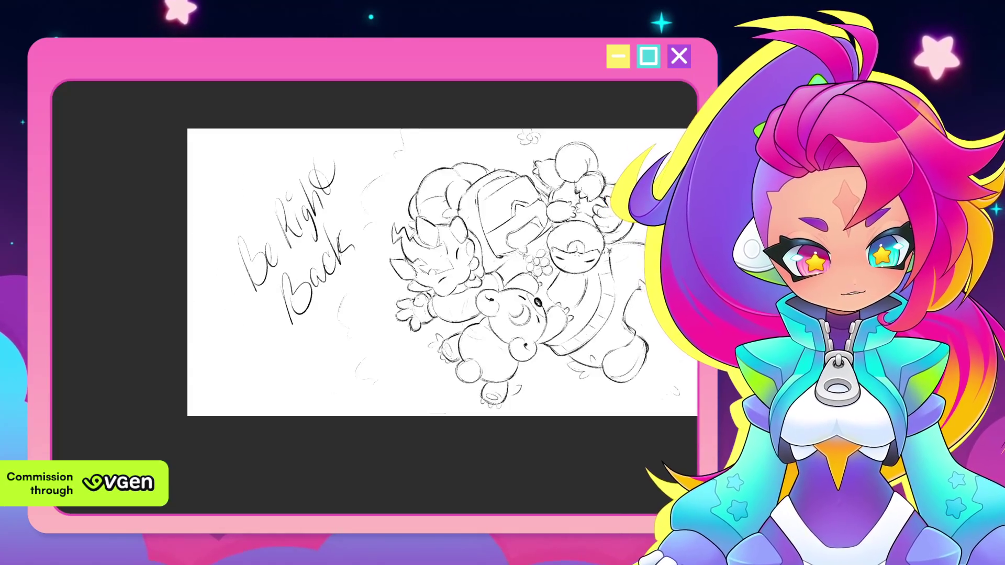
pyautogui.hotkey('ctrl', '+')
pyautogui.hotkey('ctrl', '-')
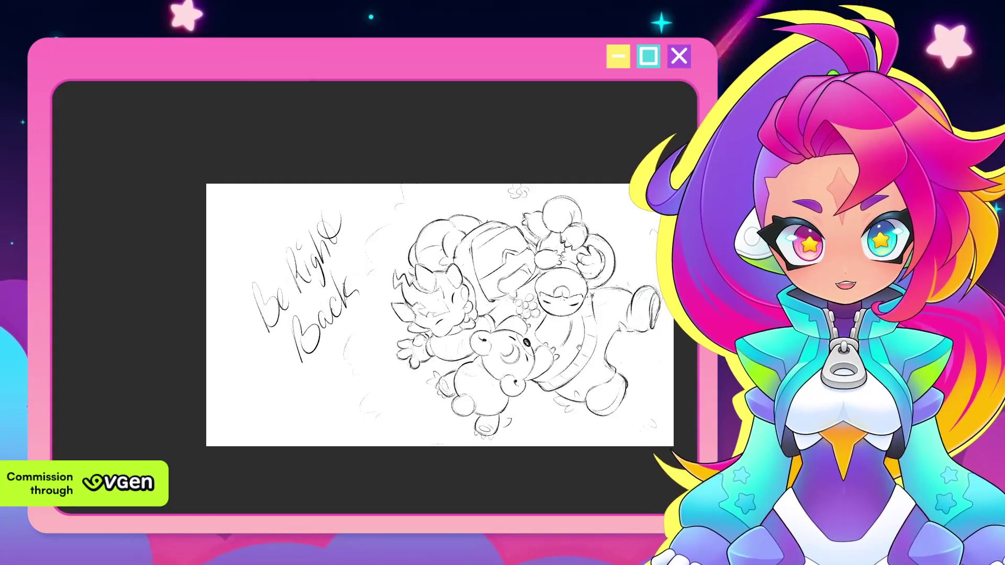
pyautogui.moveTo(440, 314); pyautogui.dragTo(466, 335)
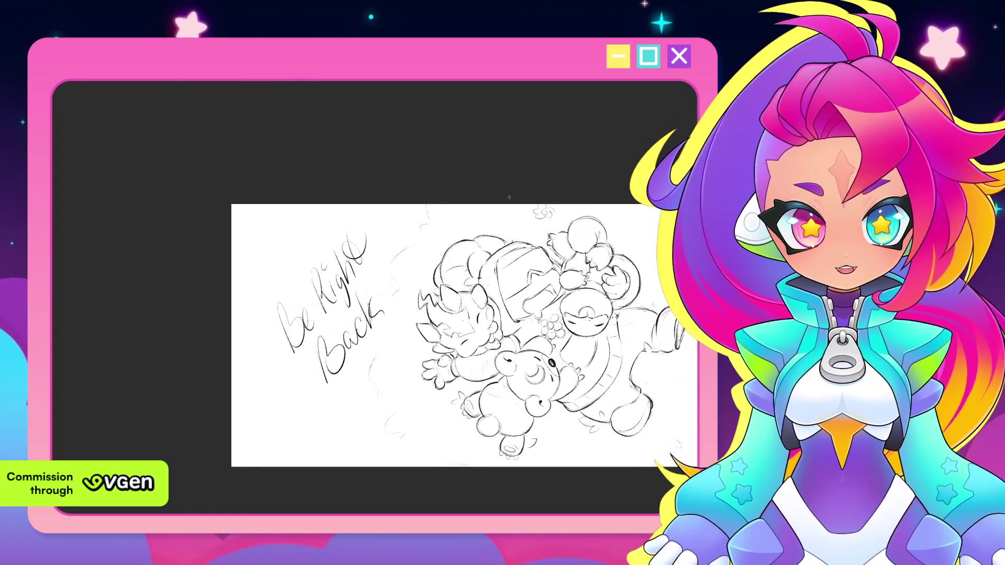
pyautogui.hotkey('ctrl', '+')
pyautogui.hotkey('ctrl', '+')
pyautogui.hotkey('ctrl', '+')
pyautogui.hotkey('ctrl', '+')
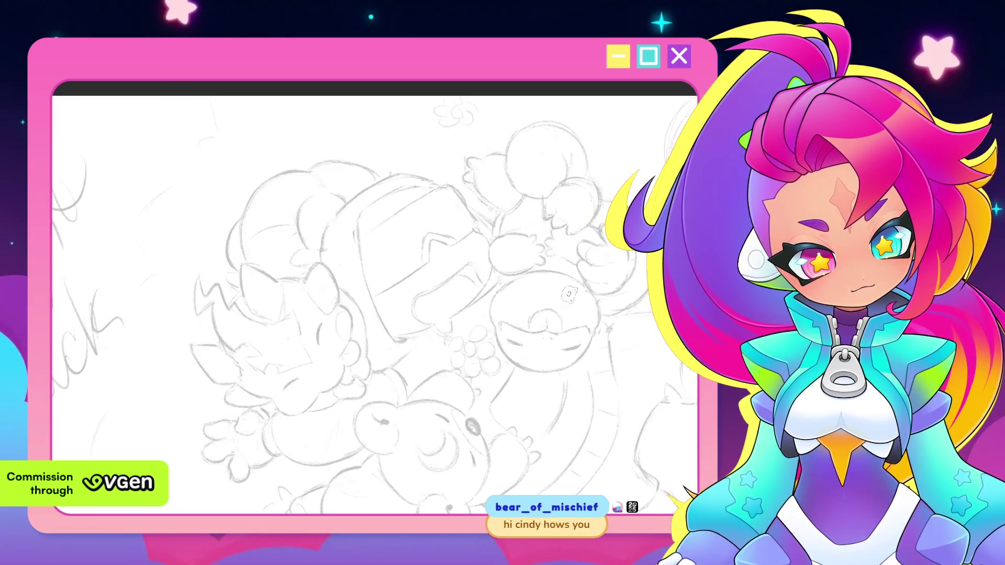
# Paint a soft light blue patch over the central round creature, undoing one stray stroke.
pyautogui.moveTo(514, 332)
pyautogui.mouseDown()
pyautogui.moveTo(543, 337)
pyautogui.moveTo(567, 302)
pyautogui.mouseUp()
pyautogui.hotkey('ctrl', 'z')
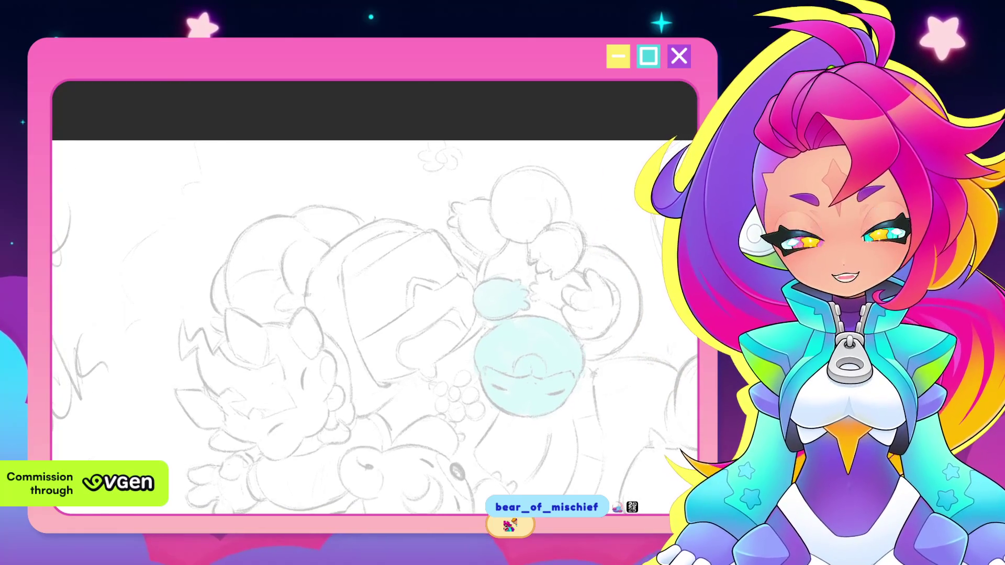
pyautogui.moveTo(552, 406); pyautogui.dragTo(655, 359)
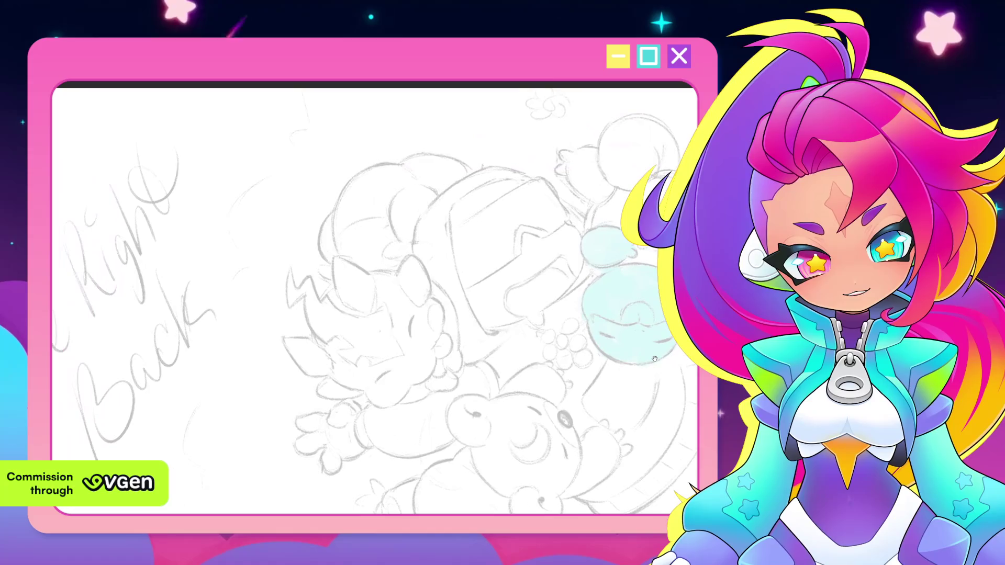
pyautogui.moveTo(655, 358); pyautogui.dragTo(574, 316)
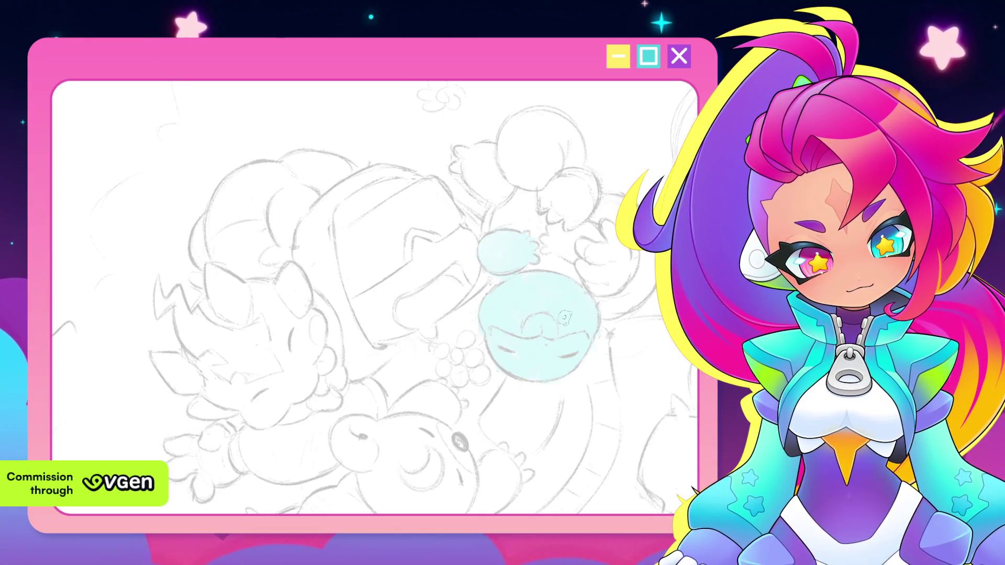
pyautogui.scroll(-3, 517, 343)
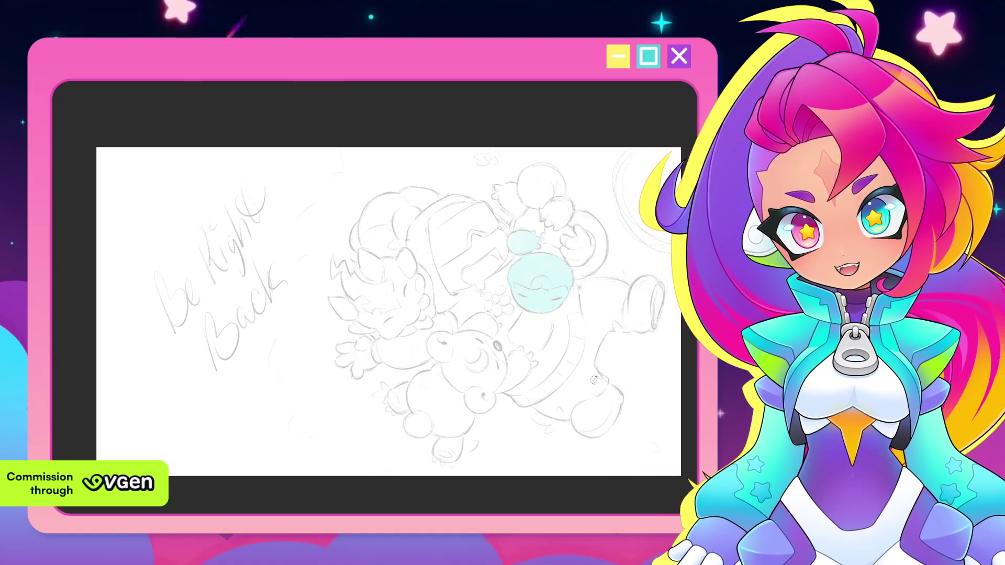
pyautogui.moveTo(594, 379)
pyautogui.mouseDown()
pyautogui.moveTo(604, 369)
pyautogui.moveTo(560, 302)
pyautogui.moveTo(549, 314)
pyautogui.mouseUp()
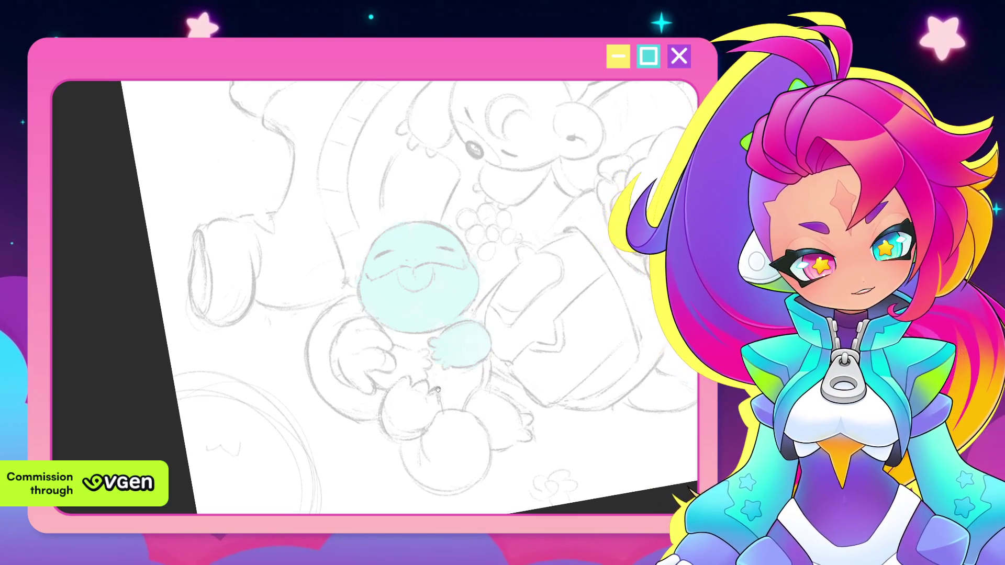
pyautogui.moveTo(416, 267); pyautogui.dragTo(439, 236)
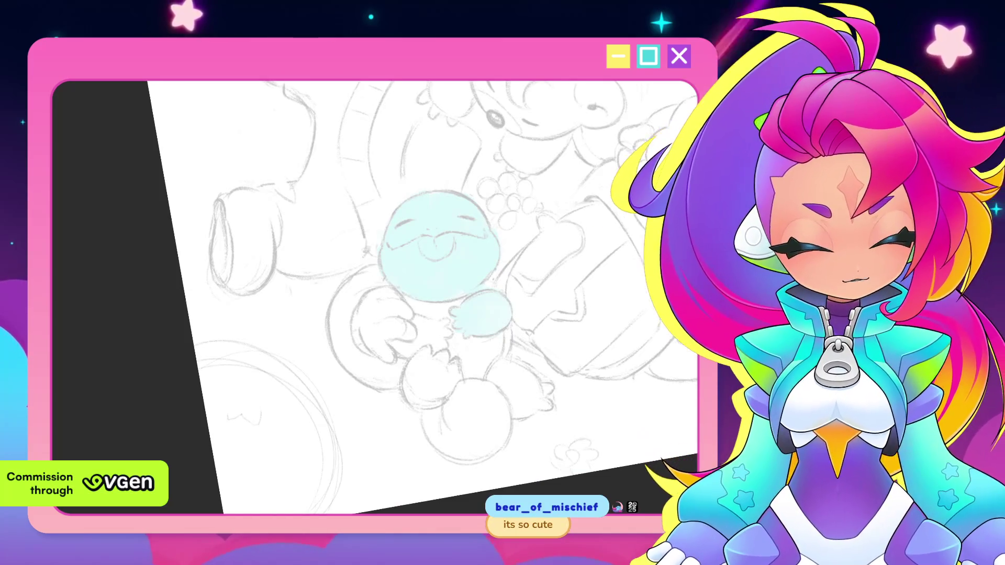
pyautogui.moveTo(512, 339); pyautogui.dragTo(555, 316)
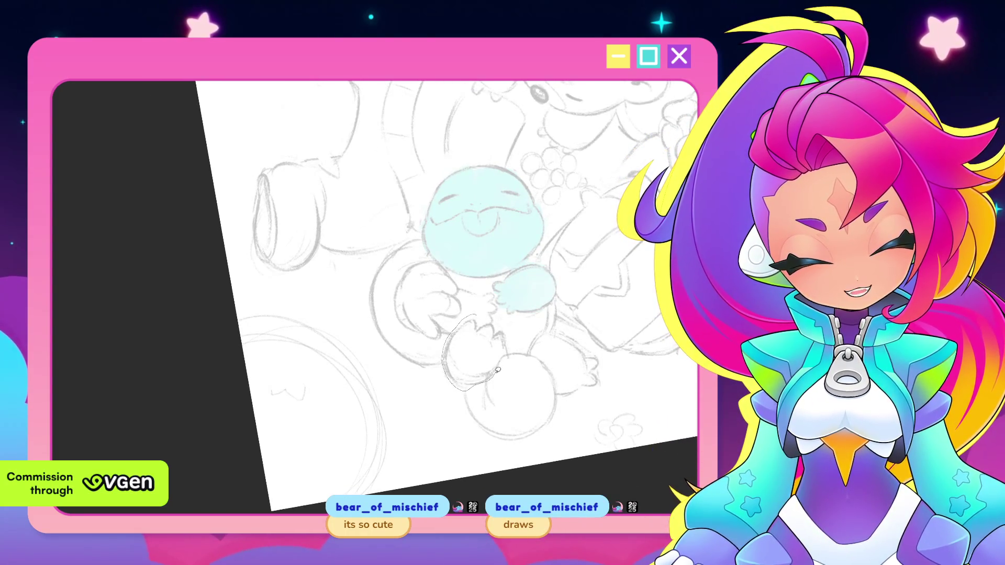
pyautogui.moveTo(489, 319); pyautogui.dragTo(490, 320)
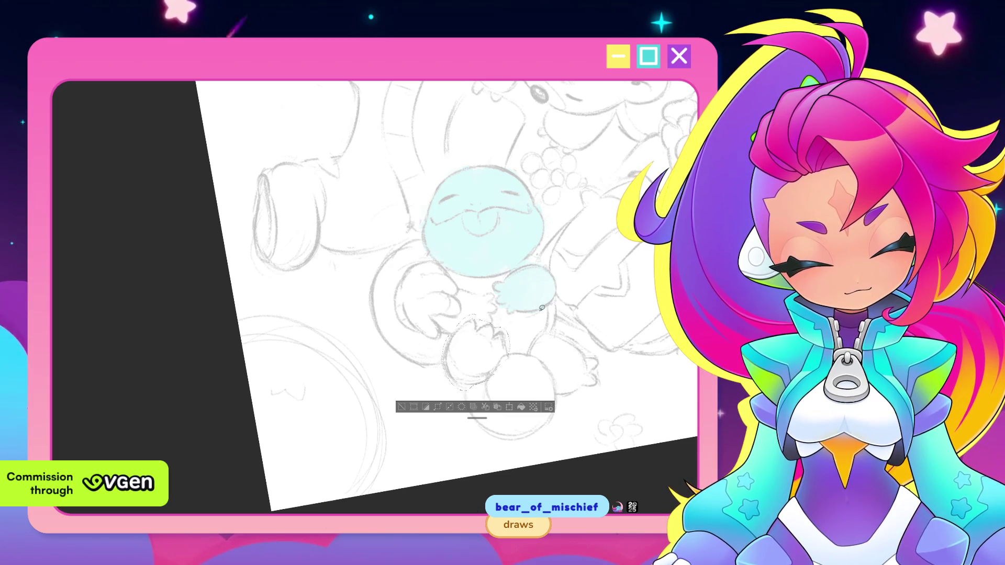
# Nudge the selected paw slightly up and right with Transform and confirm it.
pyautogui.hotkey('ctrl', 't')
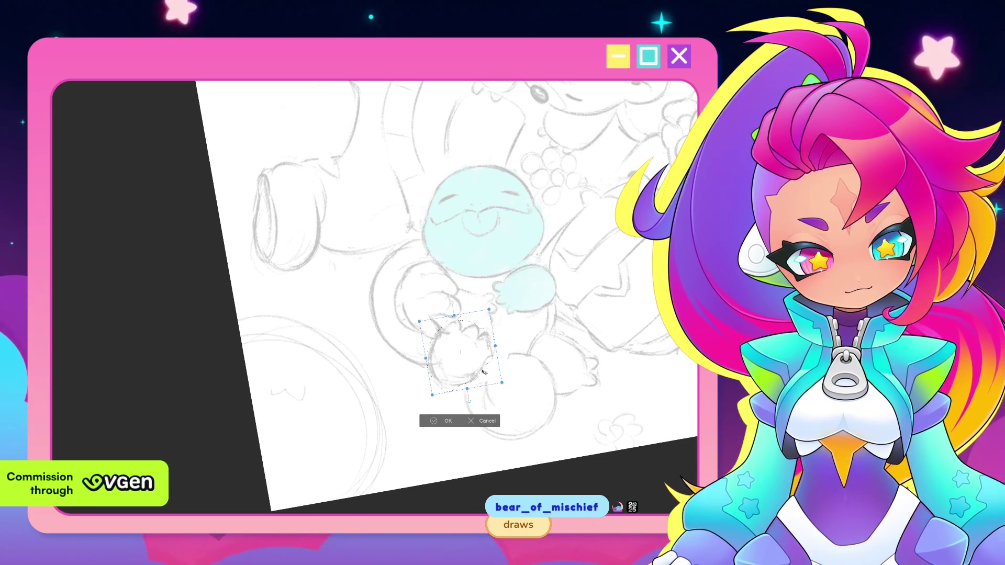
pyautogui.moveTo(479, 374); pyautogui.dragTo(482, 372)
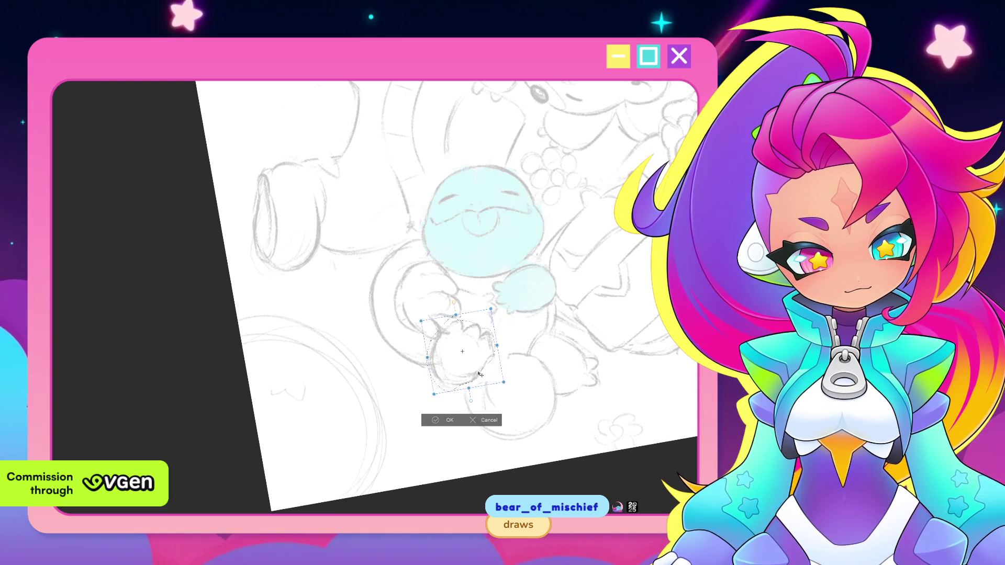
pyautogui.press('Return')
pyautogui.click(389, 407)
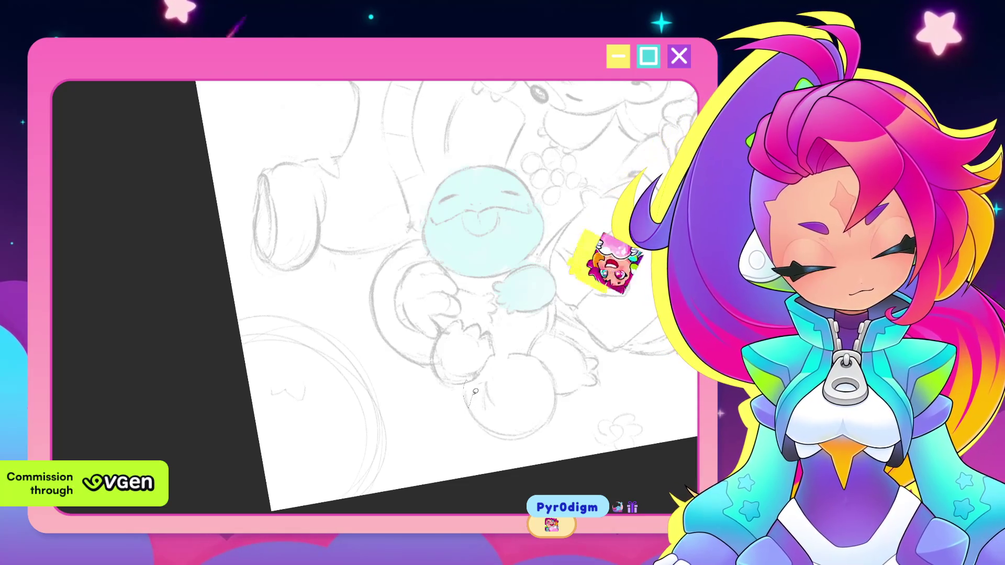
# Sketch a rounded shape beneath the blue creature's feet.
pyautogui.moveTo(468, 381); pyautogui.dragTo(474, 375)
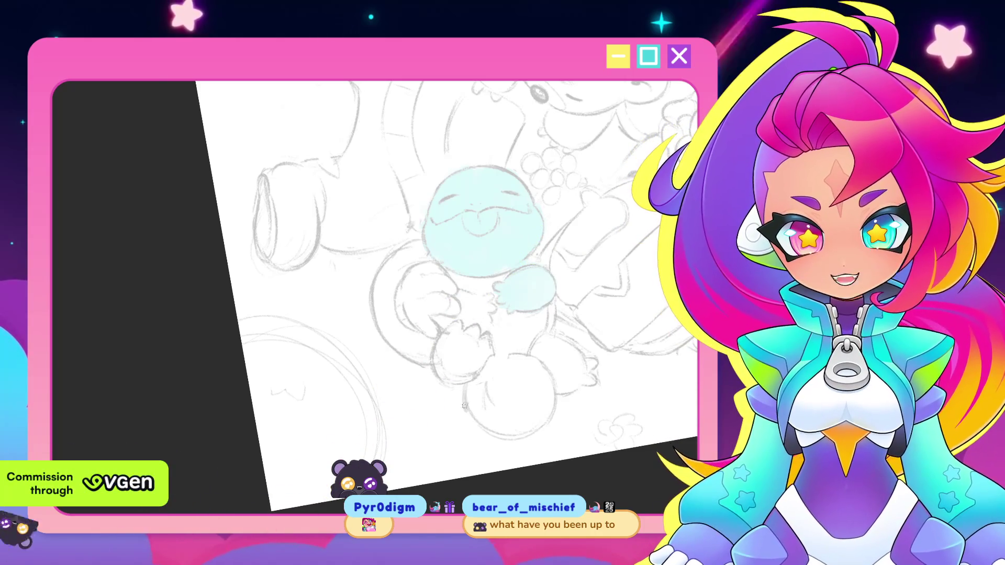
pyautogui.scroll(1, 499, 416)
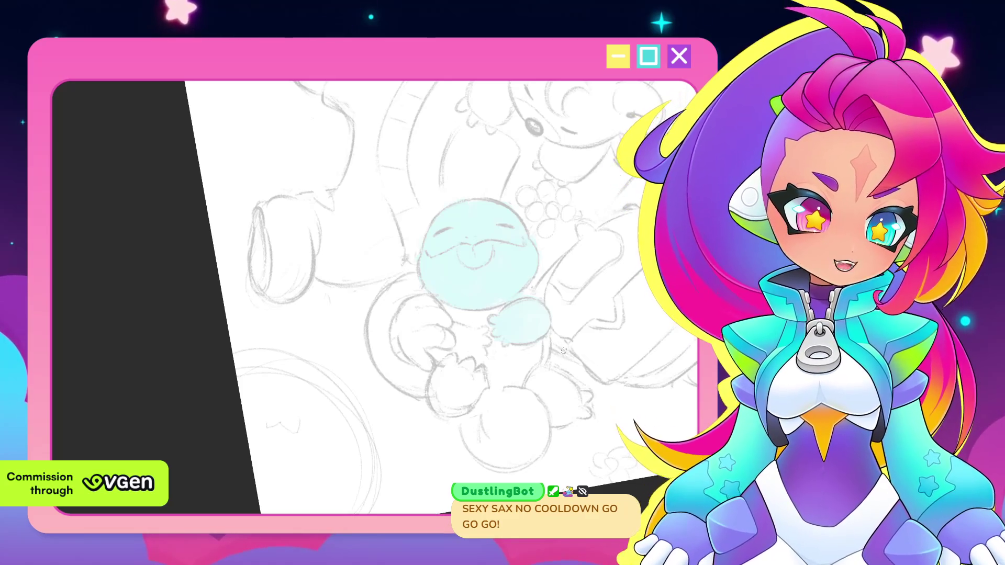
pyautogui.moveTo(563, 352); pyautogui.dragTo(500, 405)
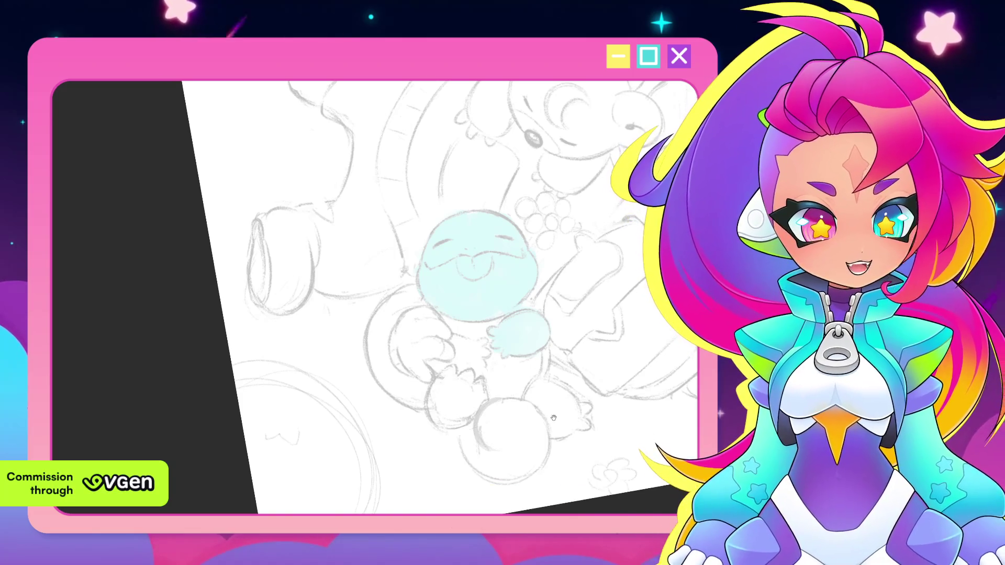
# Level the canvas rotation and recentre the sketch around the light blue creature.
pyautogui.moveTo(546, 376); pyautogui.dragTo(542, 417)
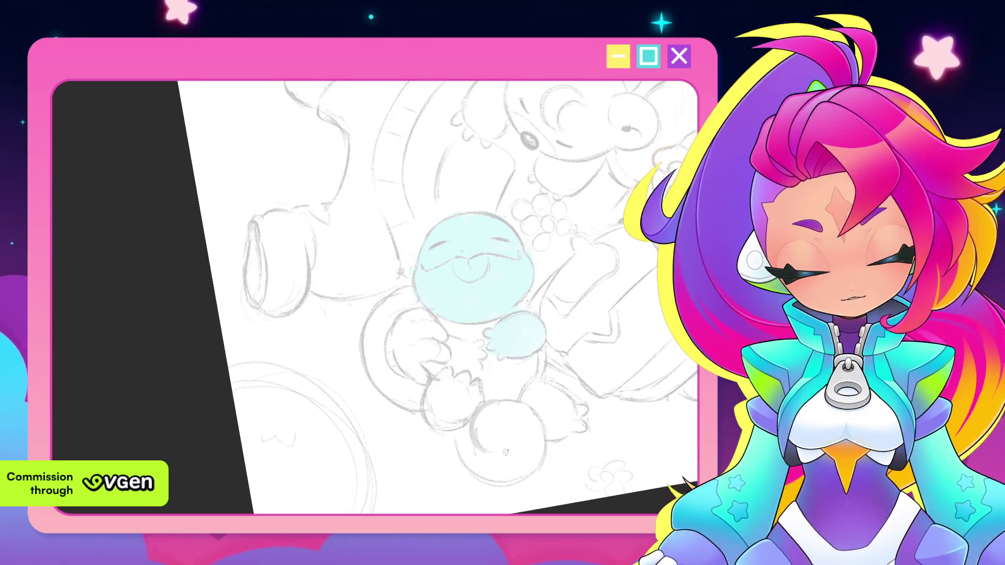
pyautogui.moveTo(519, 401); pyautogui.dragTo(528, 390)
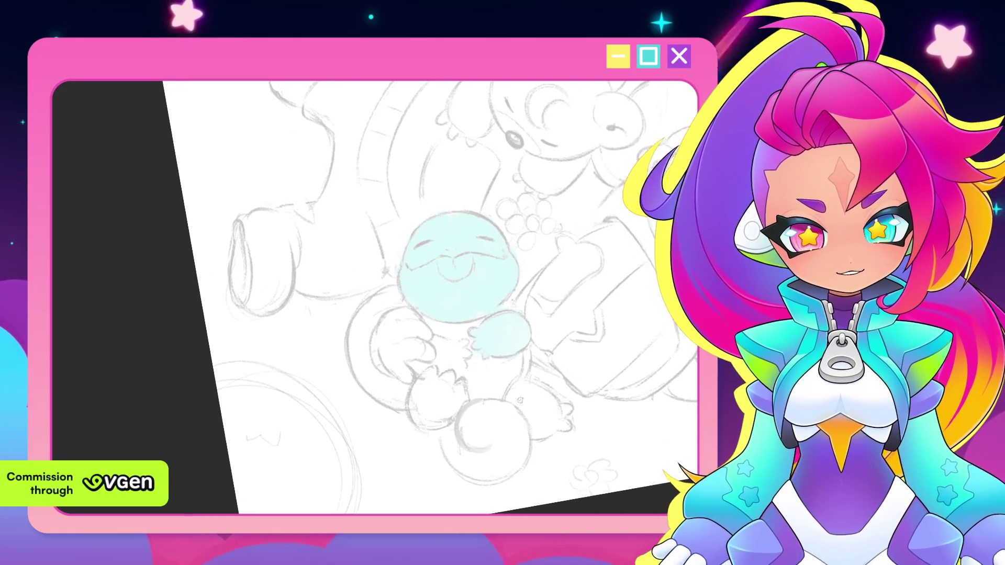
pyautogui.moveTo(534, 447)
pyautogui.mouseDown()
pyautogui.moveTo(532, 400)
pyautogui.moveTo(533, 415)
pyautogui.mouseUp()
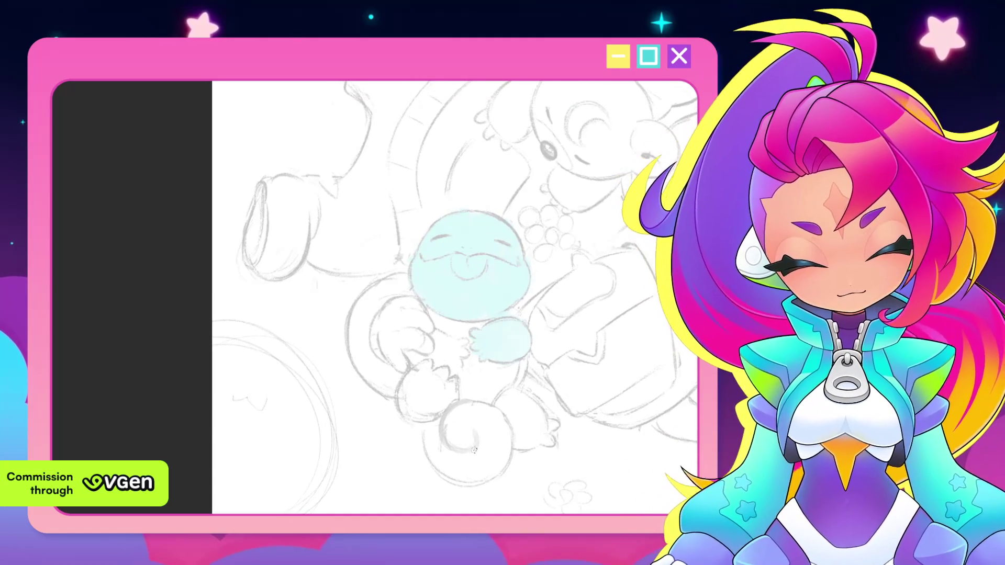
pyautogui.scroll(-2, 581, 332)
pyautogui.moveTo(582, 331); pyautogui.dragTo(569, 383)
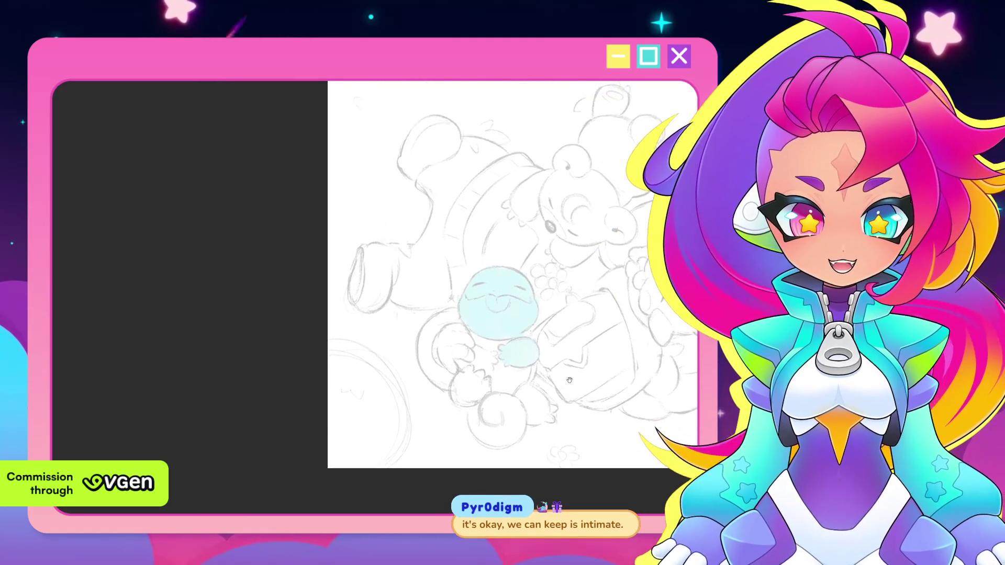
pyautogui.scroll(1, 567, 348)
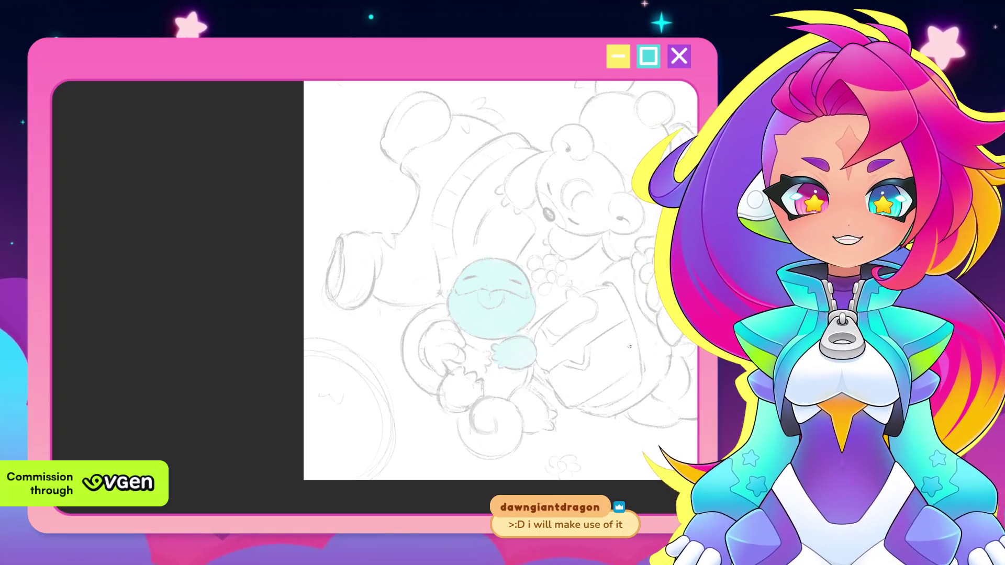
pyautogui.moveTo(621, 338)
pyautogui.mouseDown()
pyautogui.moveTo(619, 357)
pyautogui.moveTo(561, 346)
pyautogui.moveTo(586, 372)
pyautogui.mouseUp()
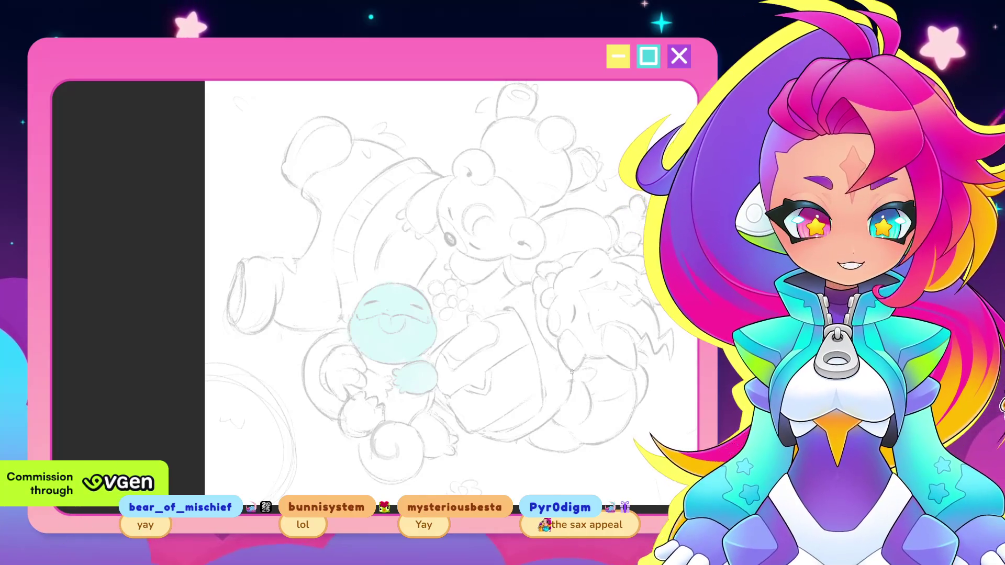
pyautogui.moveTo(572, 372); pyautogui.dragTo(565, 326)
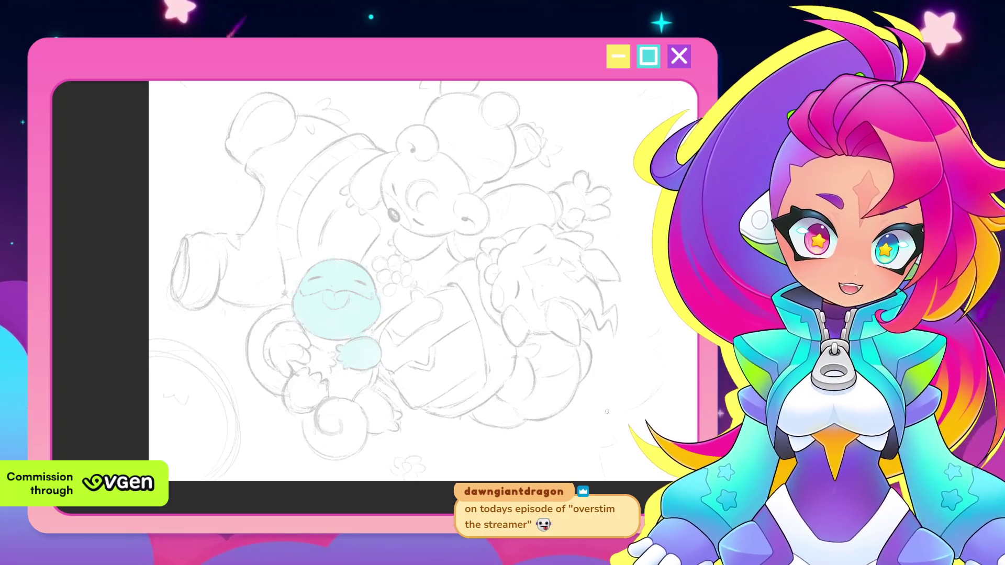
pyautogui.moveTo(565, 348); pyautogui.dragTo(572, 339)
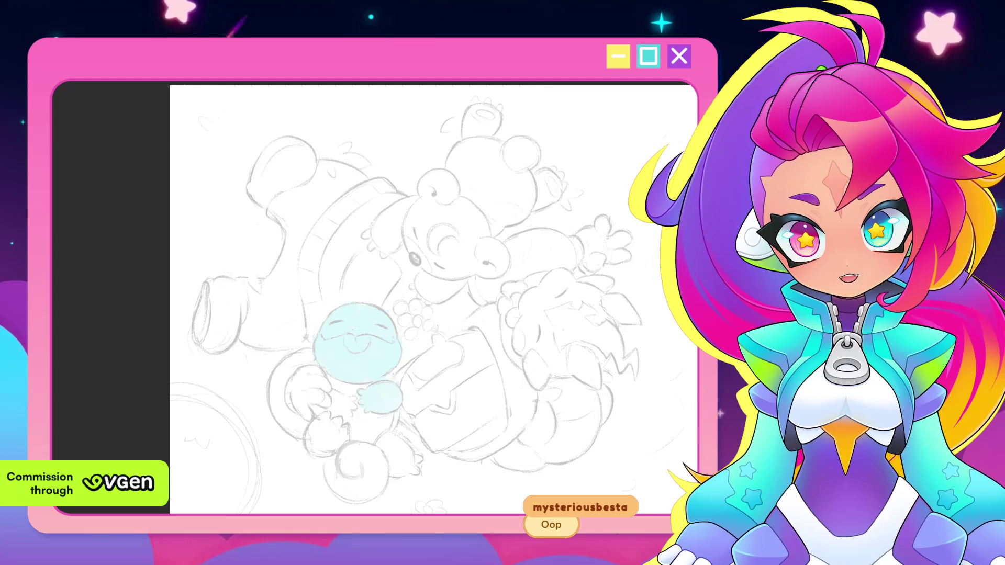
pyautogui.scroll(-2, 614, 365)
pyautogui.scroll(-1, 614, 365)
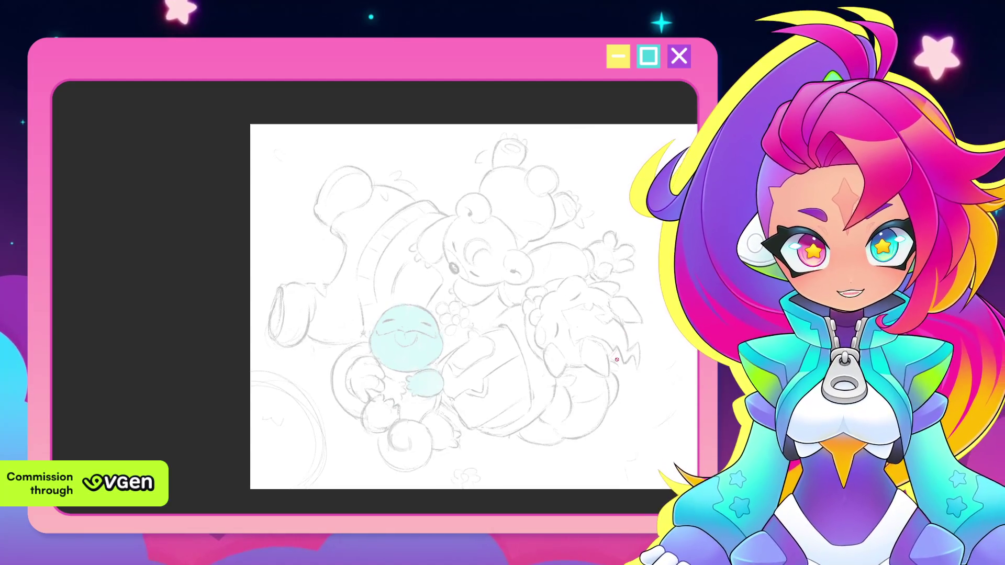
pyautogui.moveTo(614, 365)
pyautogui.mouseDown()
pyautogui.moveTo(597, 378)
pyautogui.moveTo(619, 393)
pyautogui.mouseUp()
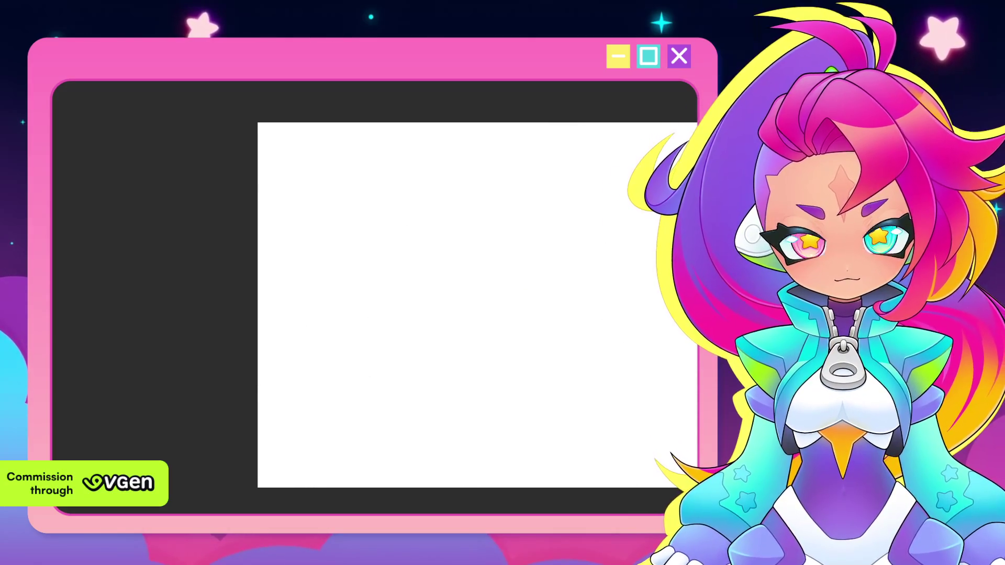
pyautogui.scroll(-1, 471, 306)
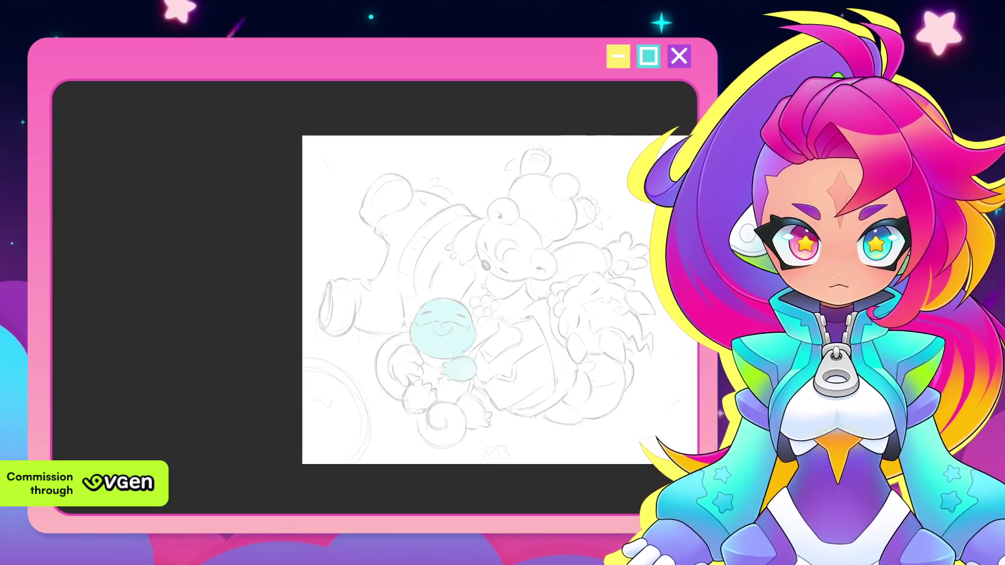
pyautogui.moveTo(664, 330); pyautogui.dragTo(566, 330)
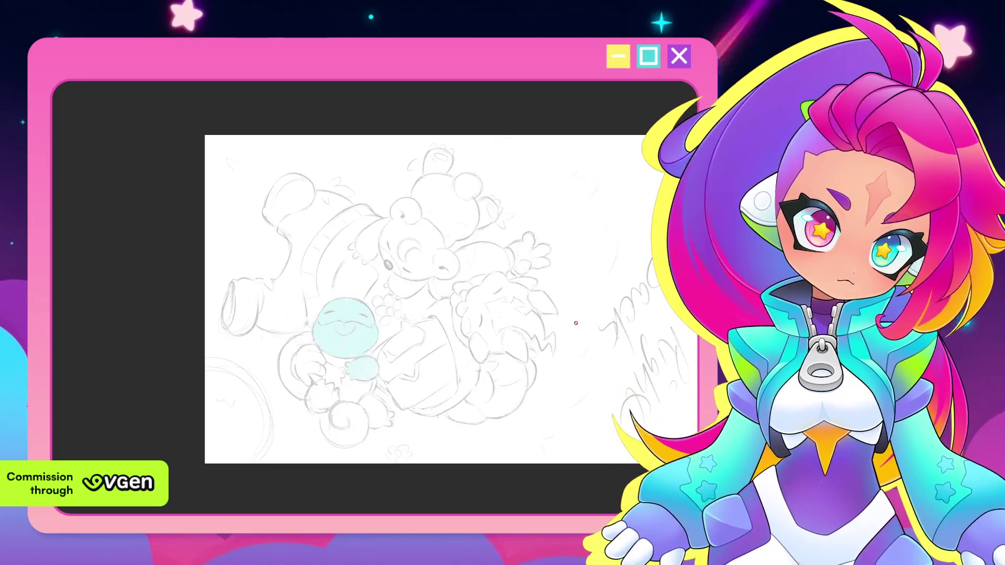
pyautogui.scroll(1, 576, 329)
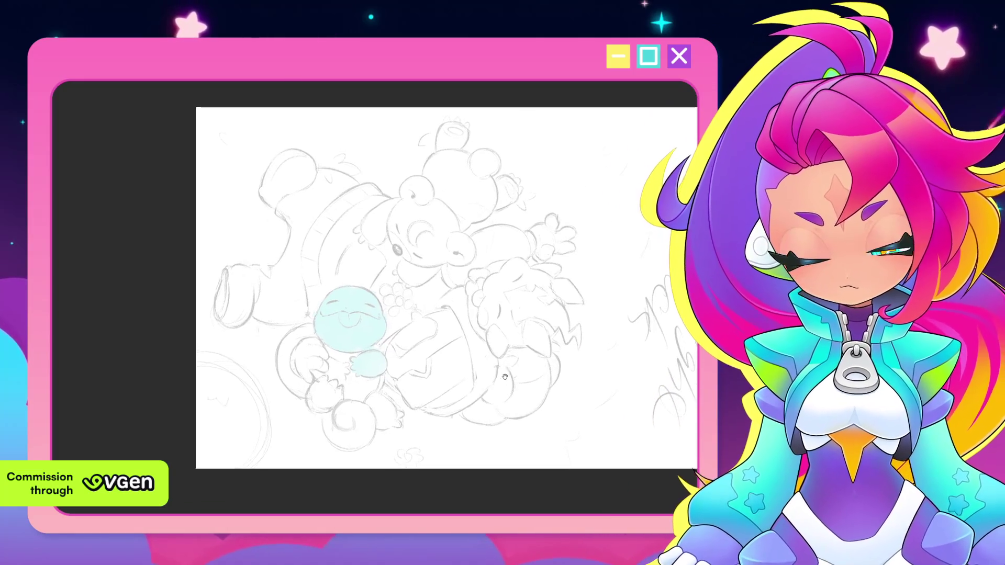
pyautogui.scroll(2, 334, 300)
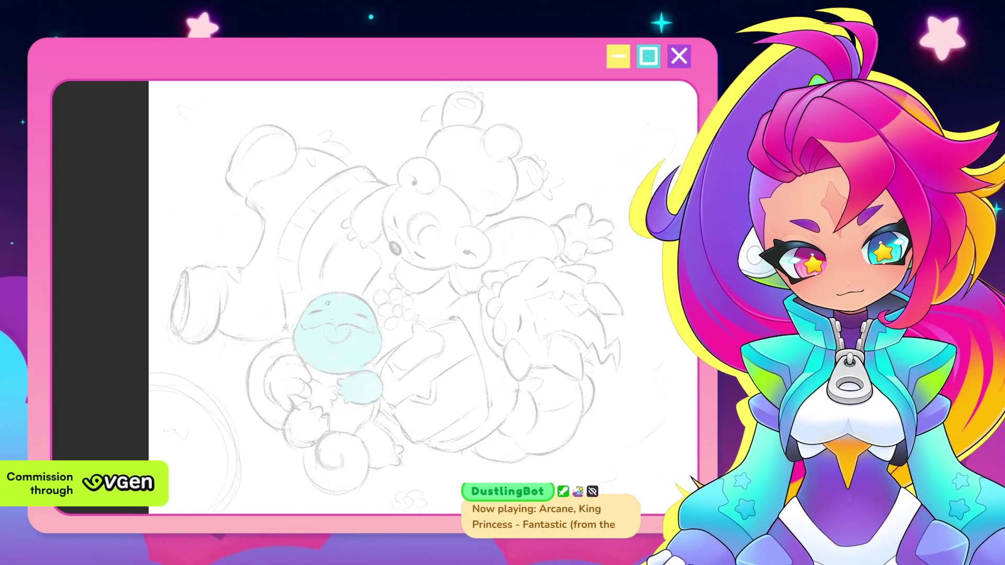
pyautogui.moveTo(312, 301); pyautogui.dragTo(336, 336)
pyautogui.hotkey('ctrl', 'z')
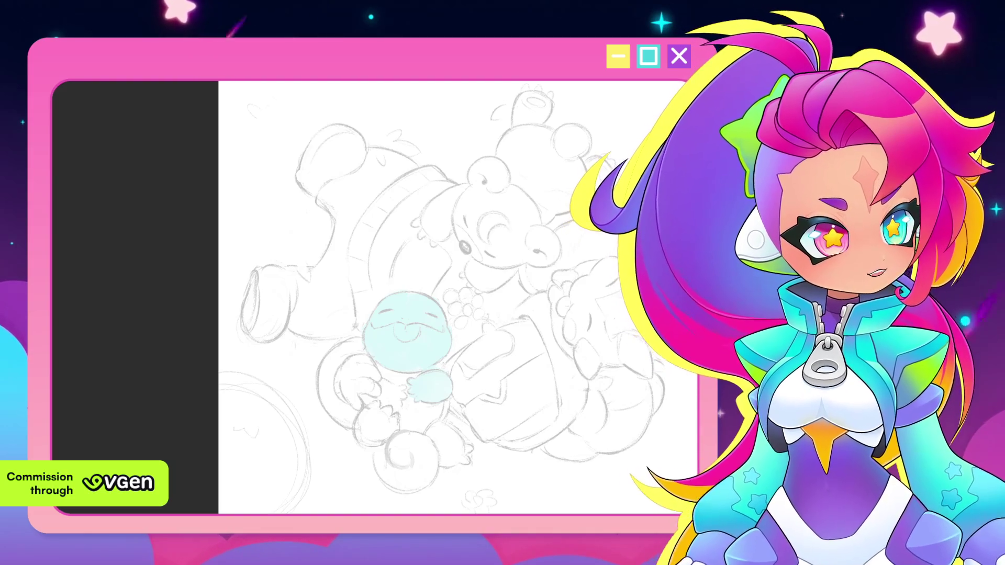
pyautogui.moveTo(399, 333)
pyautogui.mouseDown()
pyautogui.moveTo(410, 310)
pyautogui.moveTo(402, 332)
pyautogui.moveTo(372, 346)
pyautogui.moveTo(386, 357)
pyautogui.mouseUp()
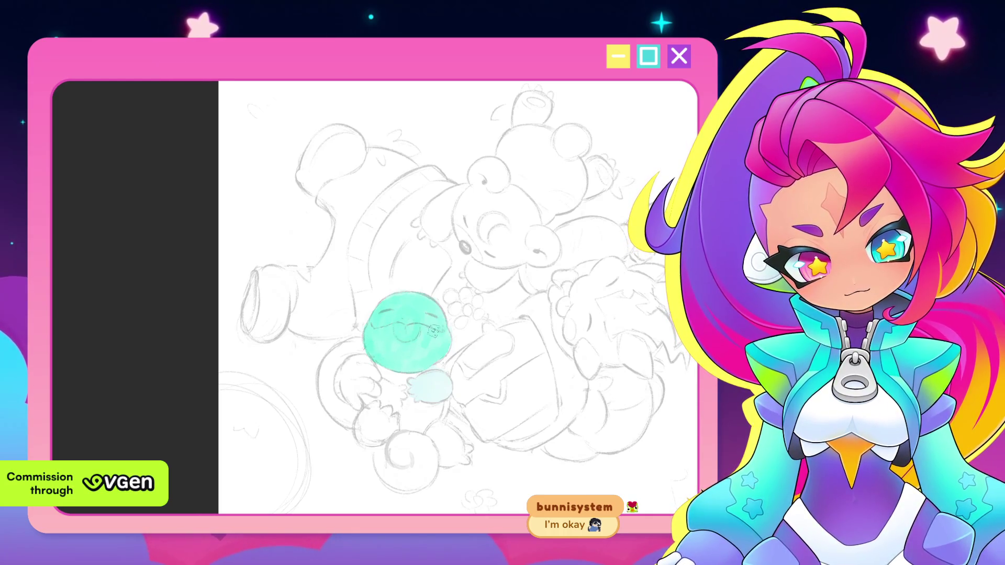
pyautogui.scroll(1, 426, 336)
pyautogui.scroll(1, 438, 342)
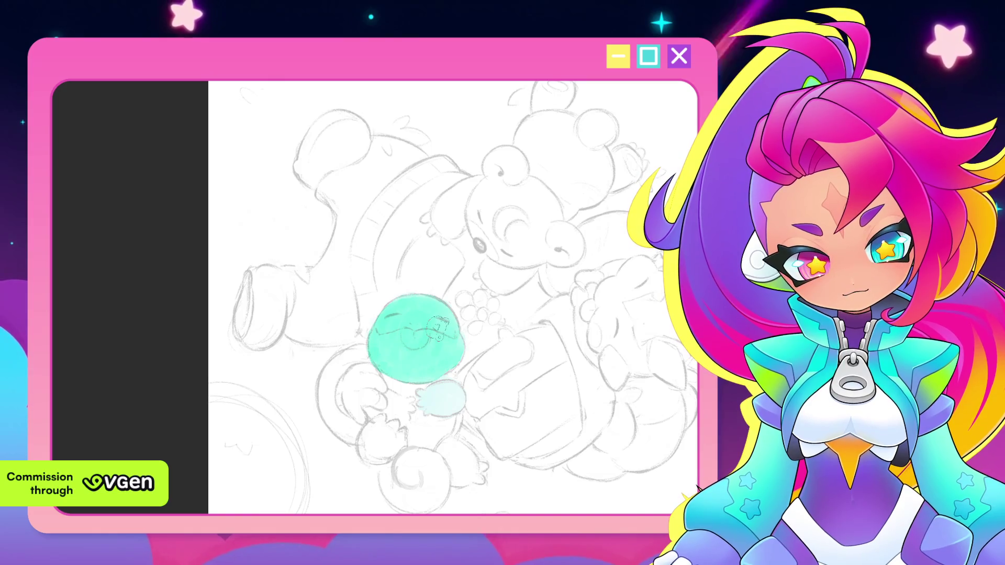
pyautogui.scroll(-2, 591, 280)
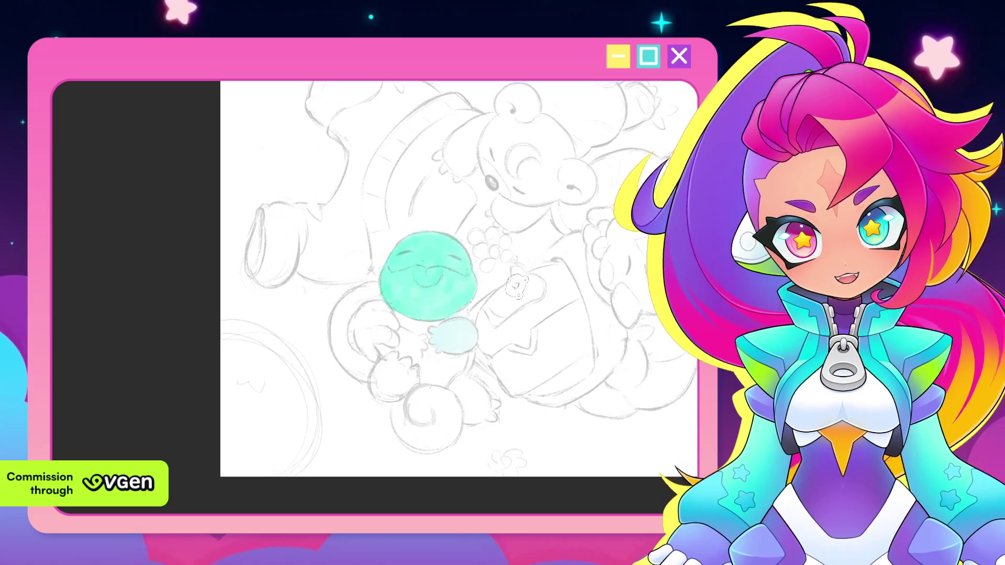
pyautogui.moveTo(436, 267)
pyautogui.mouseDown()
pyautogui.moveTo(424, 307)
pyautogui.moveTo(425, 244)
pyautogui.moveTo(472, 236)
pyautogui.mouseUp()
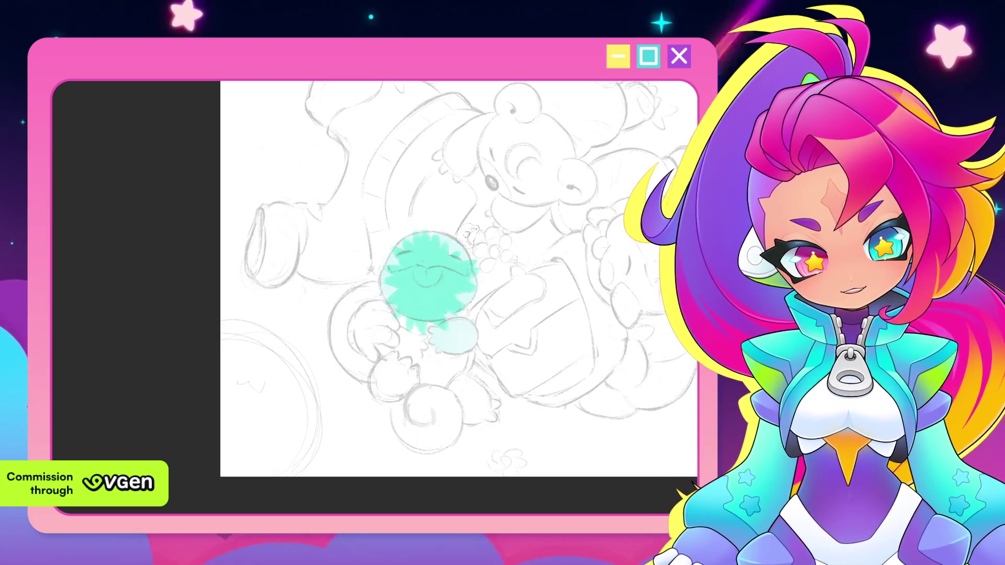
pyautogui.hotkey('ctrl', 'z')
pyautogui.moveTo(603, 300); pyautogui.dragTo(563, 352)
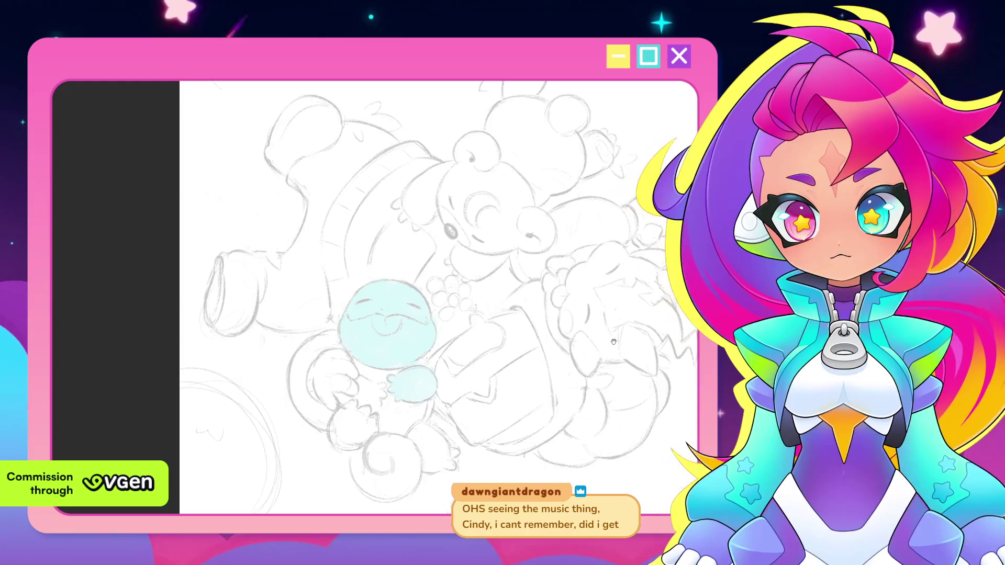
pyautogui.scroll(2, 620, 350)
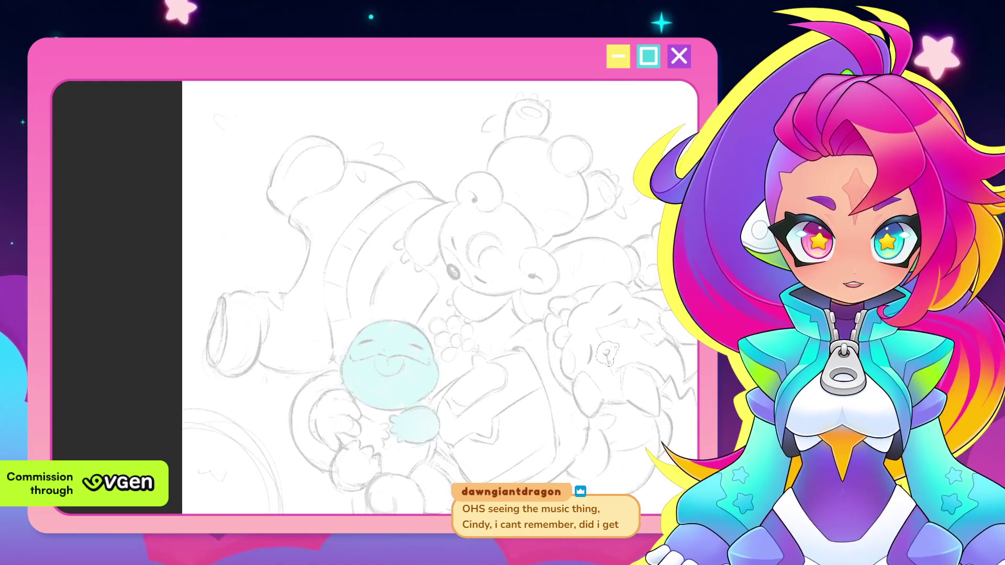
# Zoom onto the bubble creature and erase small patches of blue fill over its face.
pyautogui.moveTo(574, 368); pyautogui.dragTo(540, 407)
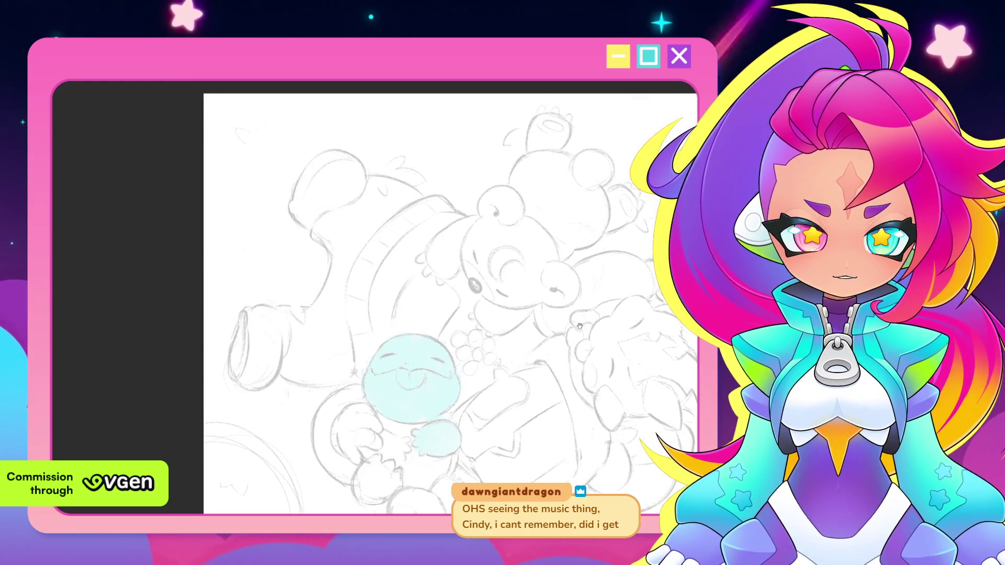
pyautogui.scroll(3, 540, 407)
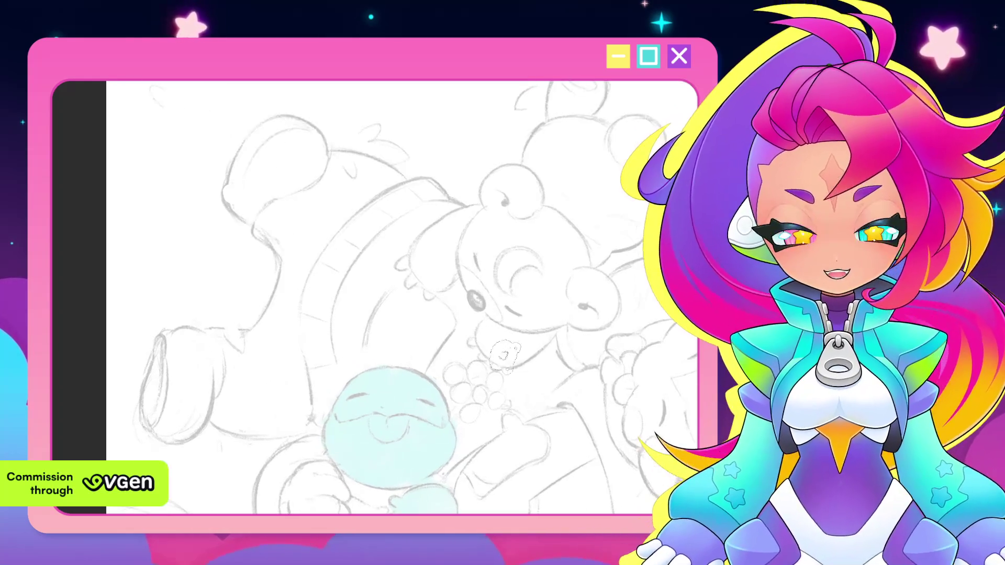
pyautogui.moveTo(540, 407)
pyautogui.mouseDown()
pyautogui.moveTo(550, 354)
pyautogui.moveTo(482, 336)
pyautogui.mouseUp()
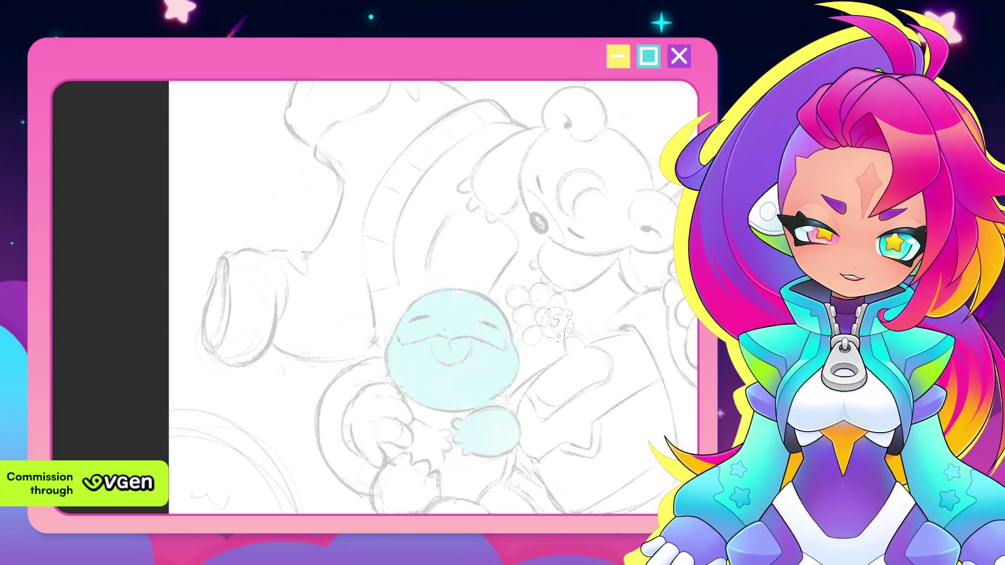
pyautogui.moveTo(485, 342); pyautogui.dragTo(550, 369)
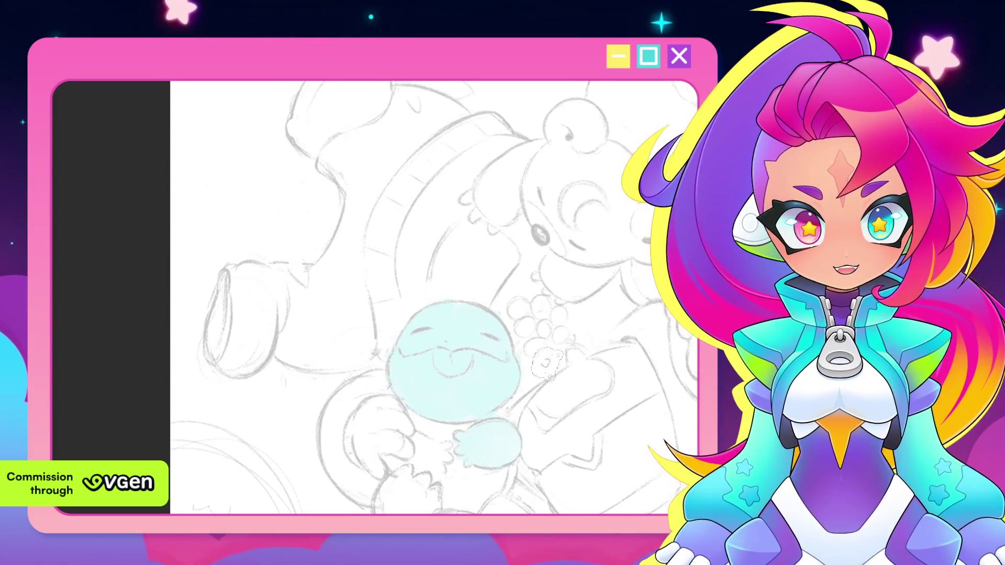
pyautogui.moveTo(499, 347); pyautogui.dragTo(524, 370)
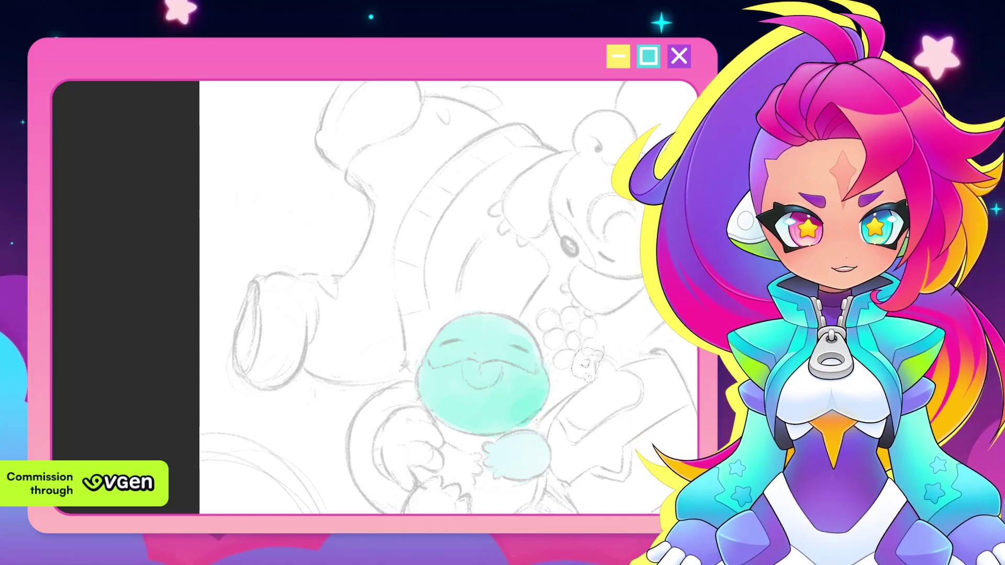
pyautogui.moveTo(540, 339); pyautogui.dragTo(473, 381)
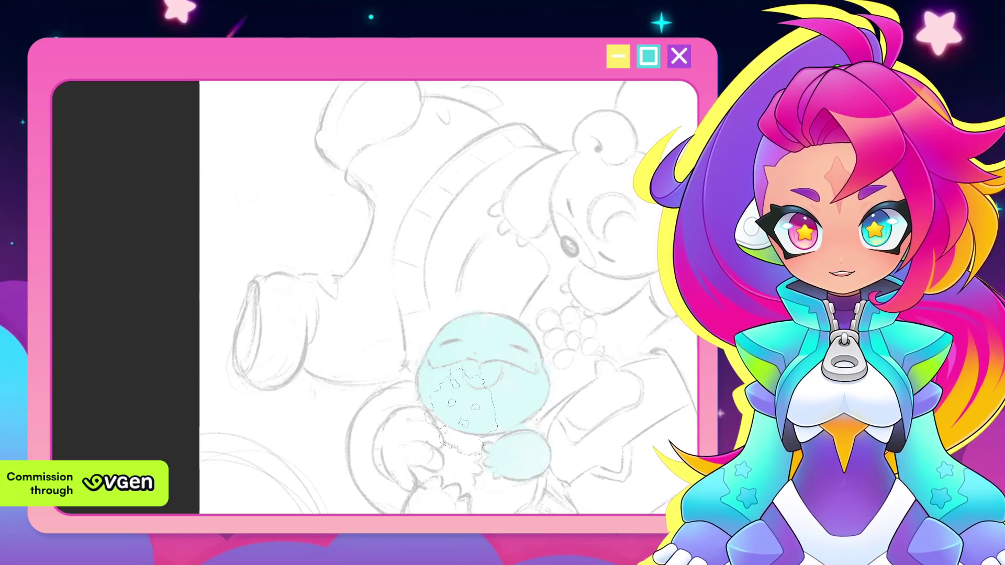
pyautogui.scroll(-5, 544, 372)
pyautogui.scroll(1, 544, 371)
pyautogui.scroll(2, 543, 372)
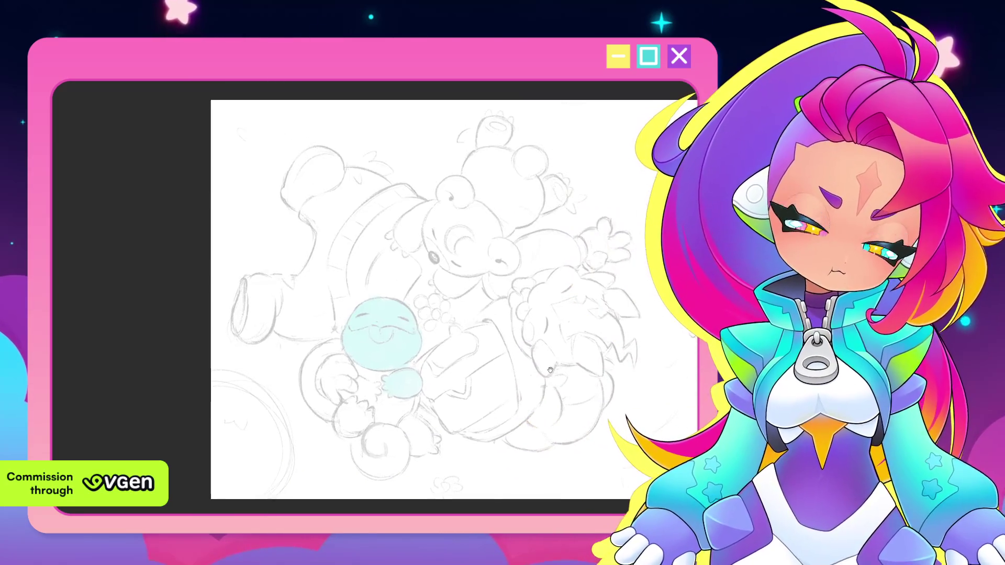
pyautogui.scroll(-1, 543, 371)
pyautogui.scroll(1, 543, 371)
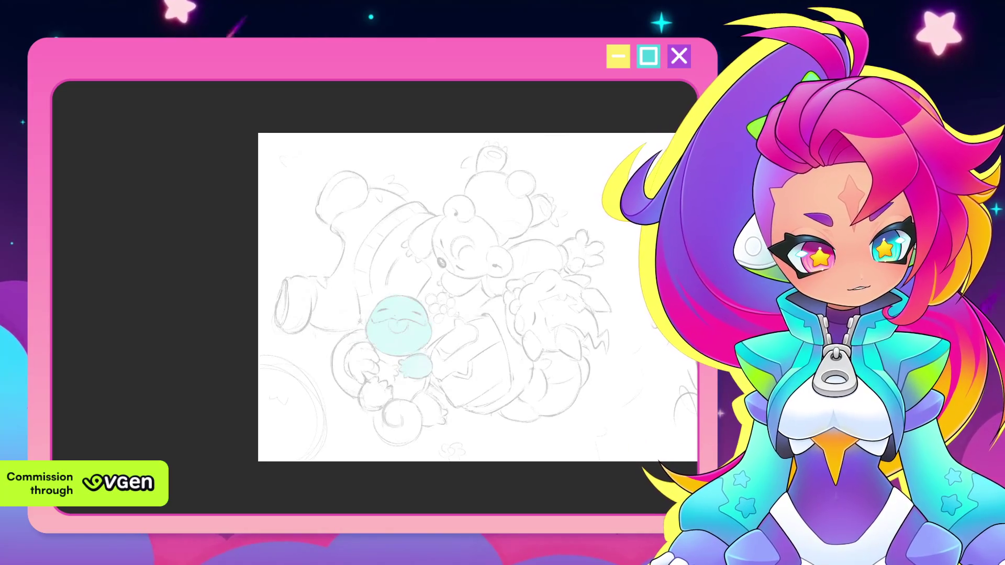
pyautogui.scroll(2, 538, 399)
pyautogui.moveTo(538, 399); pyautogui.dragTo(563, 410)
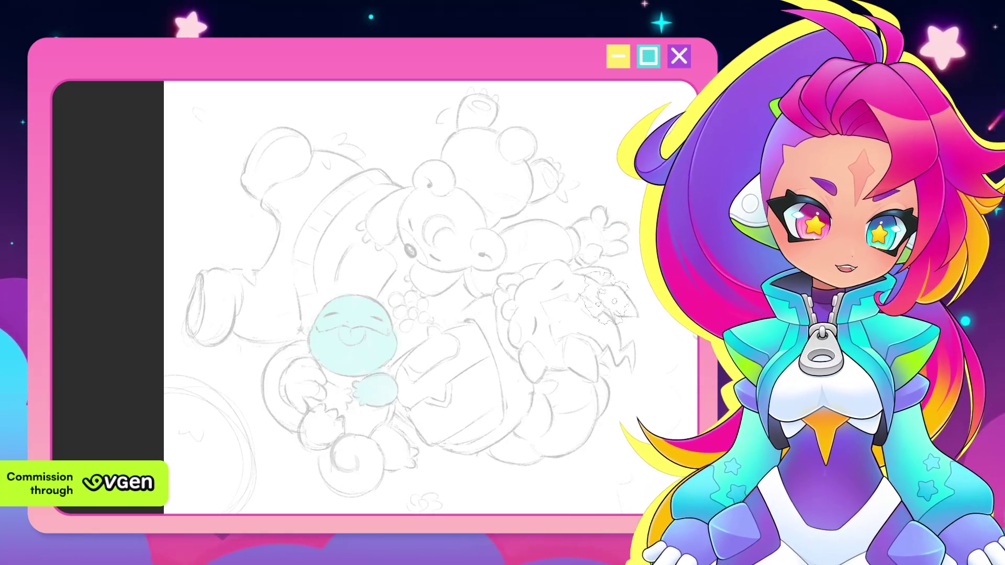
pyautogui.moveTo(608, 297); pyautogui.dragTo(663, 314)
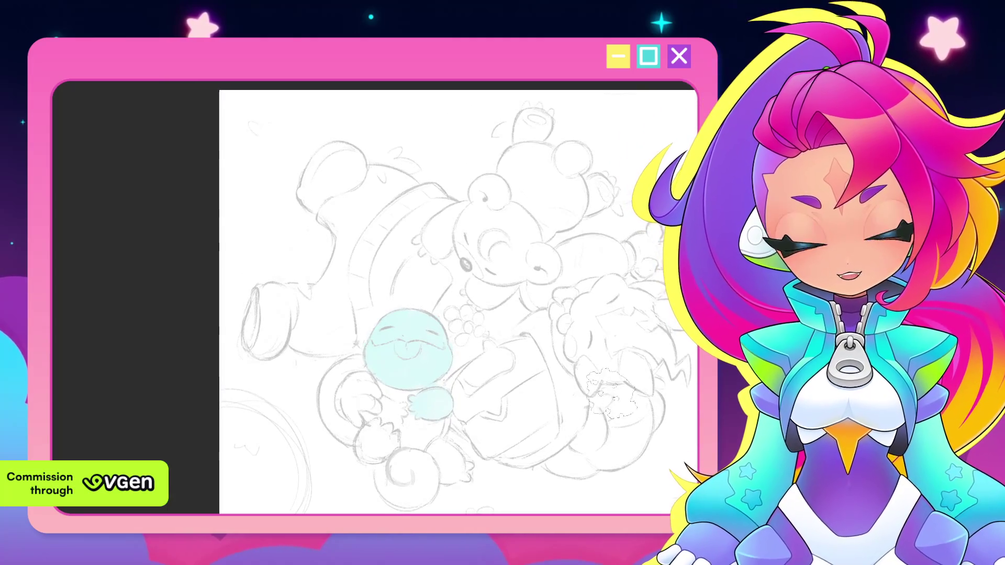
pyautogui.moveTo(571, 402); pyautogui.dragTo(583, 404)
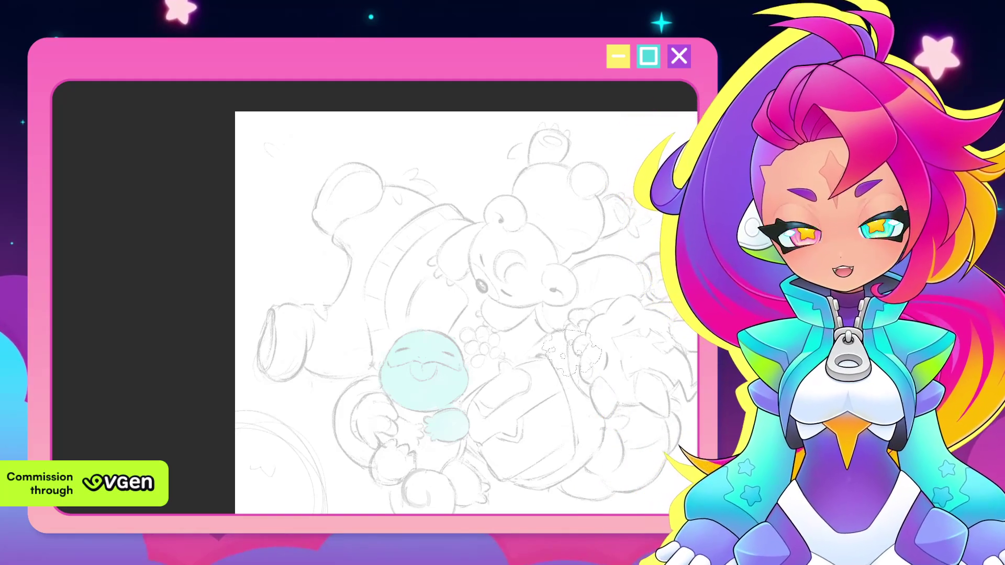
pyautogui.moveTo(581, 404)
pyautogui.mouseDown()
pyautogui.moveTo(570, 381)
pyautogui.moveTo(589, 424)
pyautogui.moveTo(530, 400)
pyautogui.mouseUp()
pyautogui.scroll(-2, 589, 424)
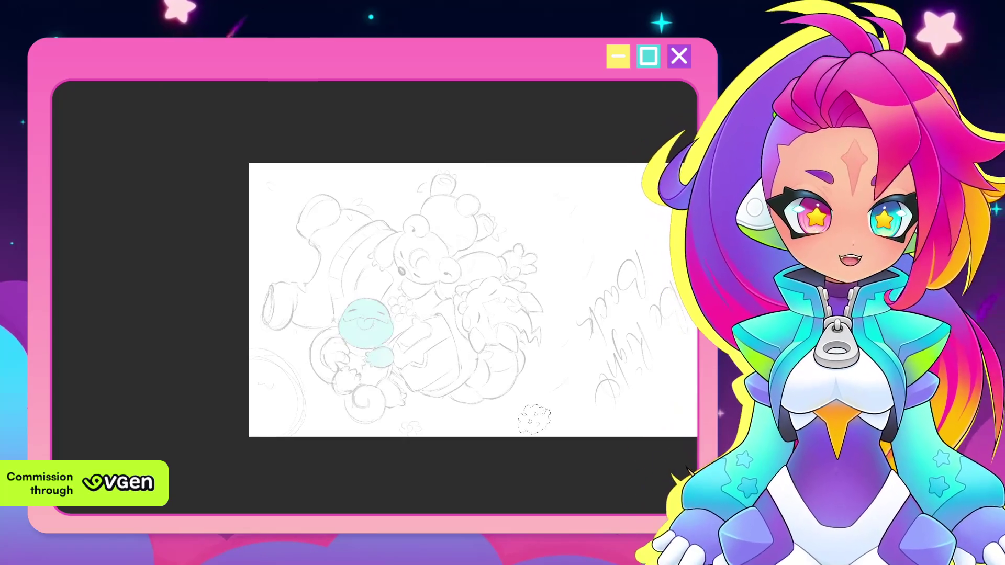
pyautogui.scroll(2, 532, 404)
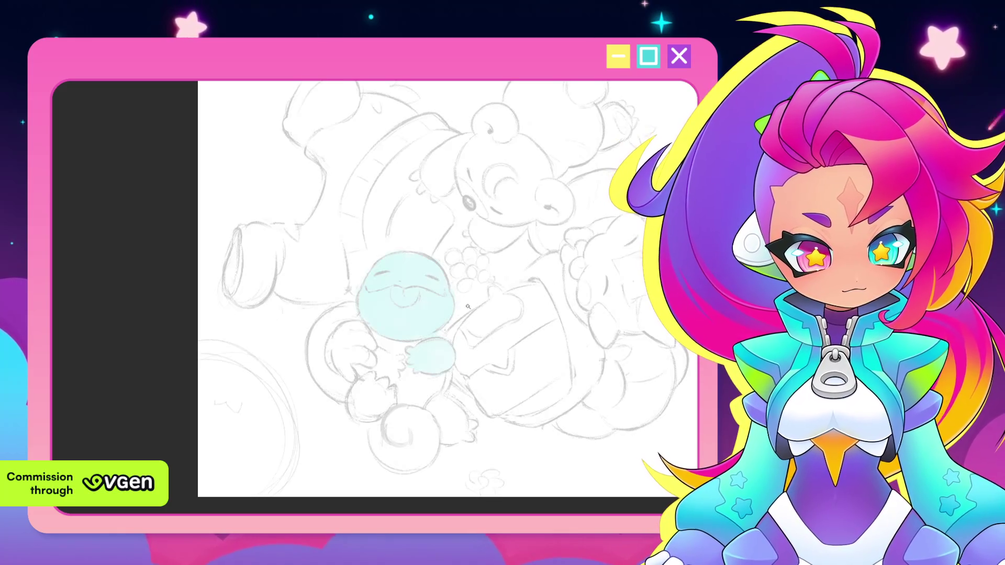
pyautogui.scroll(2, 461, 294)
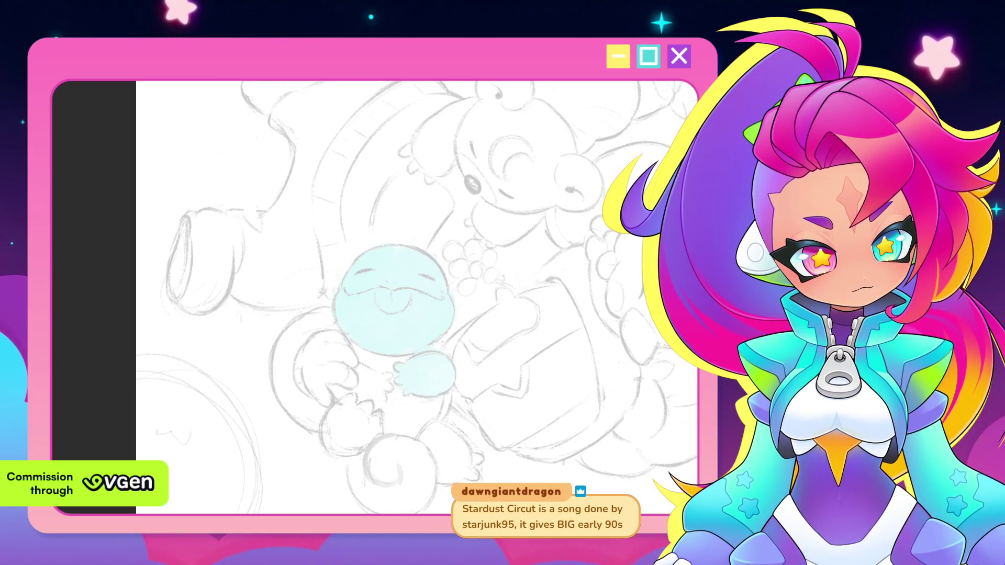
pyautogui.click(410, 331)
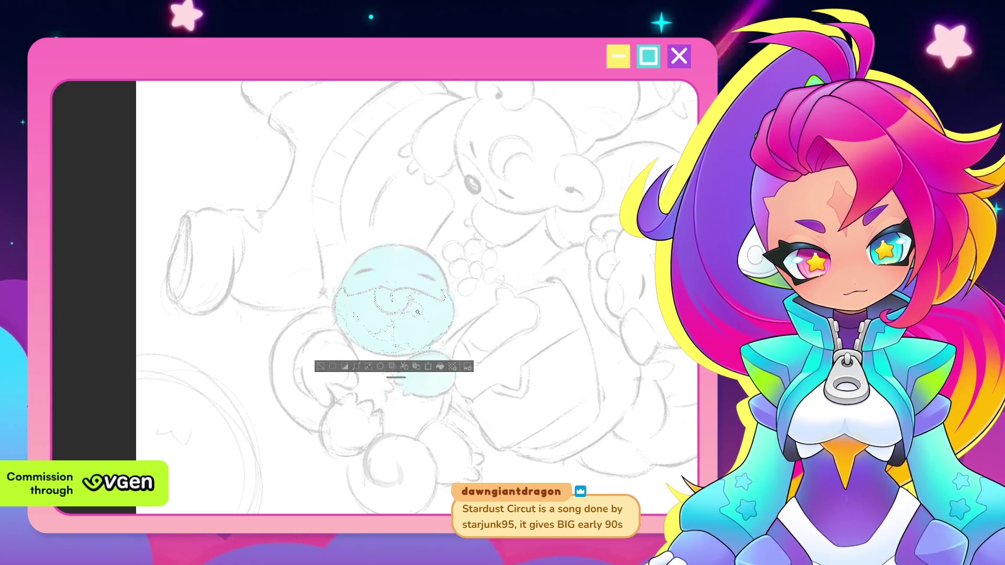
# Select the blue face fill on the round-faced creature and remove it, leaving pencil lines.
pyautogui.click(419, 309)
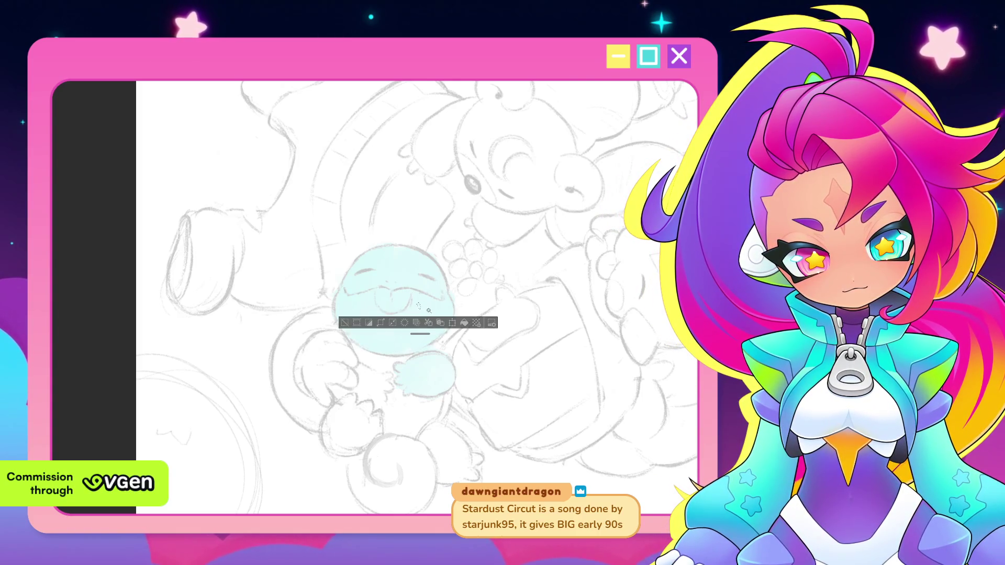
pyautogui.moveTo(430, 282); pyautogui.dragTo(432, 284)
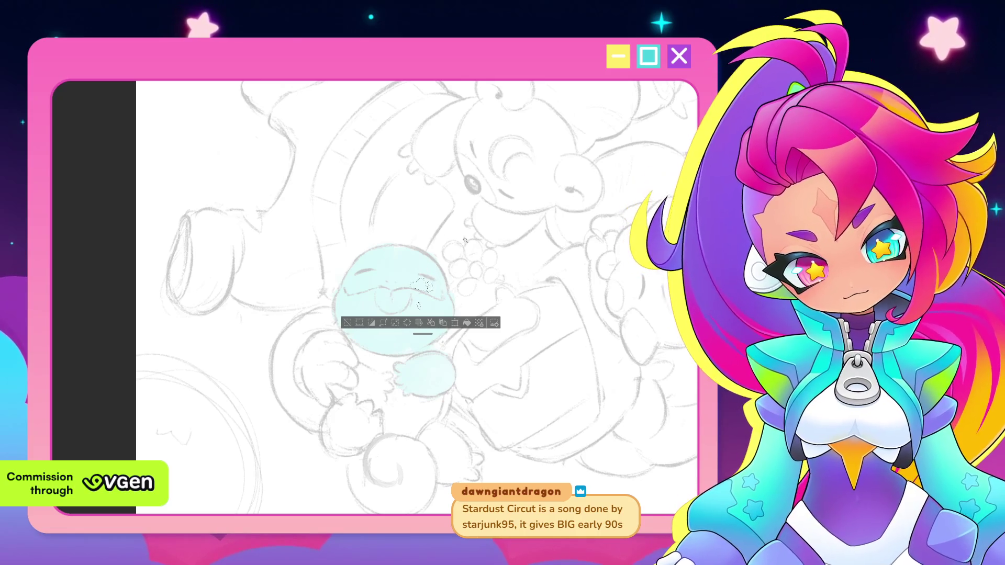
pyautogui.scroll(-3, 588, 325)
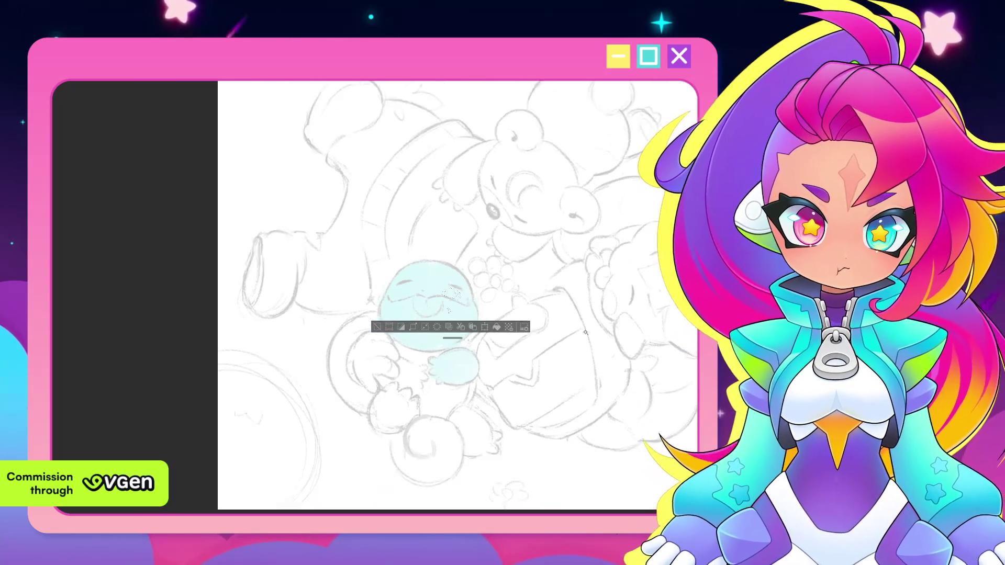
pyautogui.scroll(-3, 550, 346)
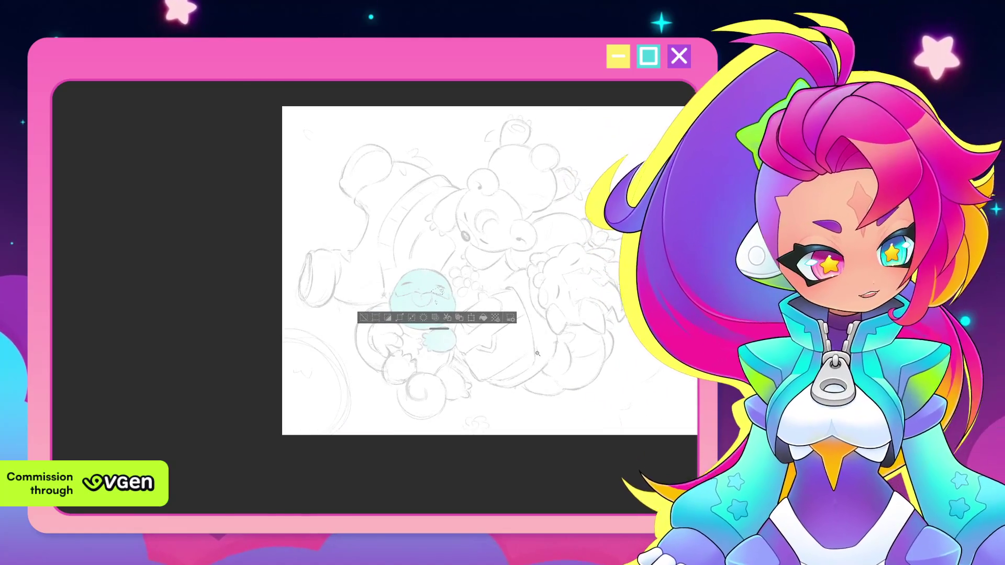
pyautogui.hotkey('ctrl', 'd')
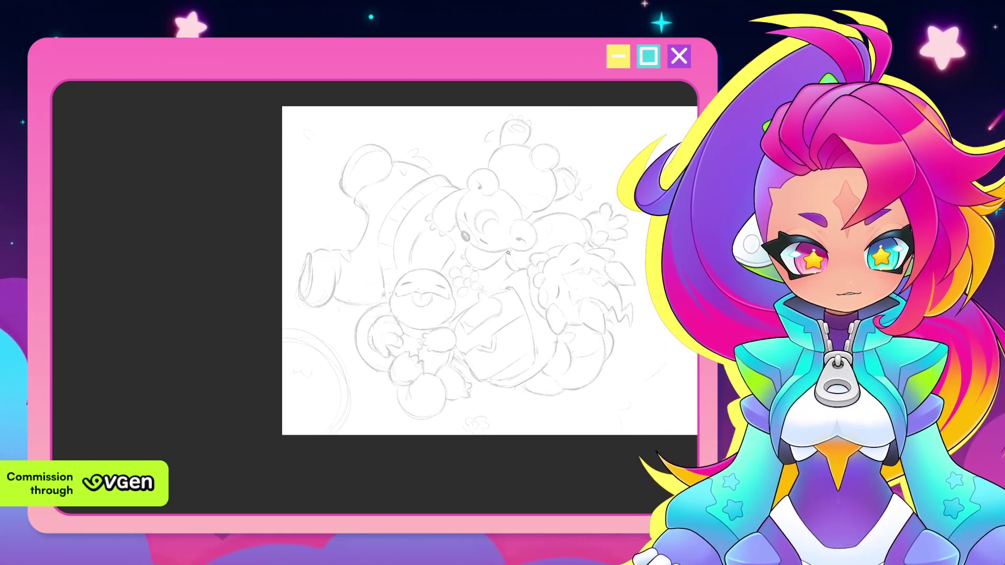
pyautogui.scroll(3, 506, 249)
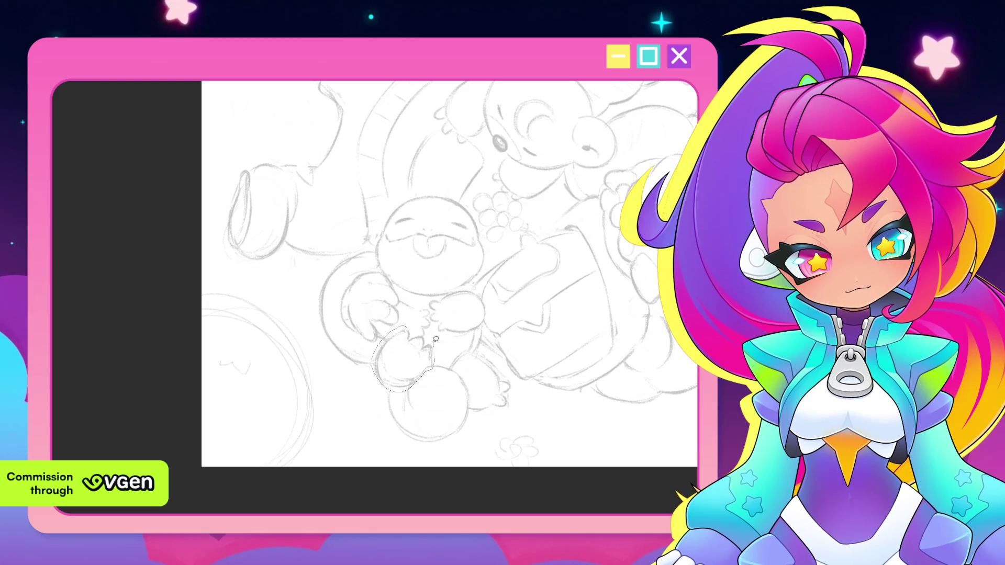
# Lasso the small round paw and shift it slightly up-left with Transform.
pyautogui.moveTo(410, 322); pyautogui.dragTo(412, 328)
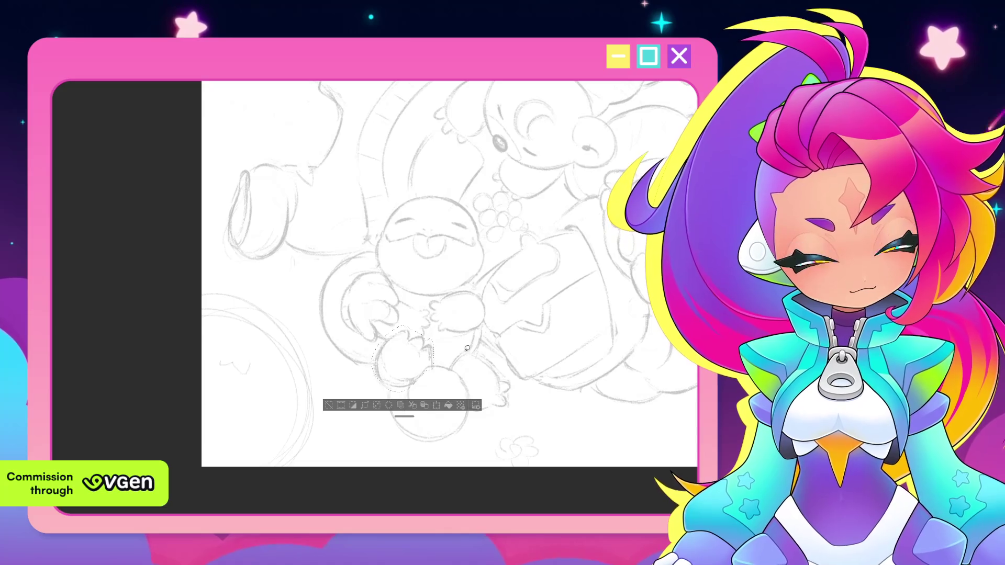
pyautogui.click(437, 405)
pyautogui.moveTo(413, 382); pyautogui.dragTo(407, 382)
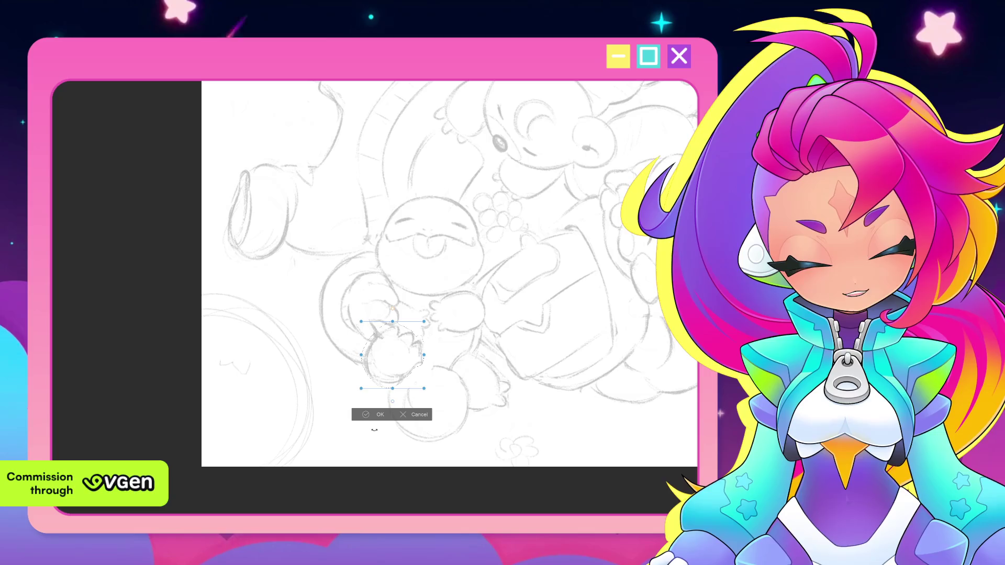
pyautogui.click(377, 415)
pyautogui.scroll(-2, 431, 342)
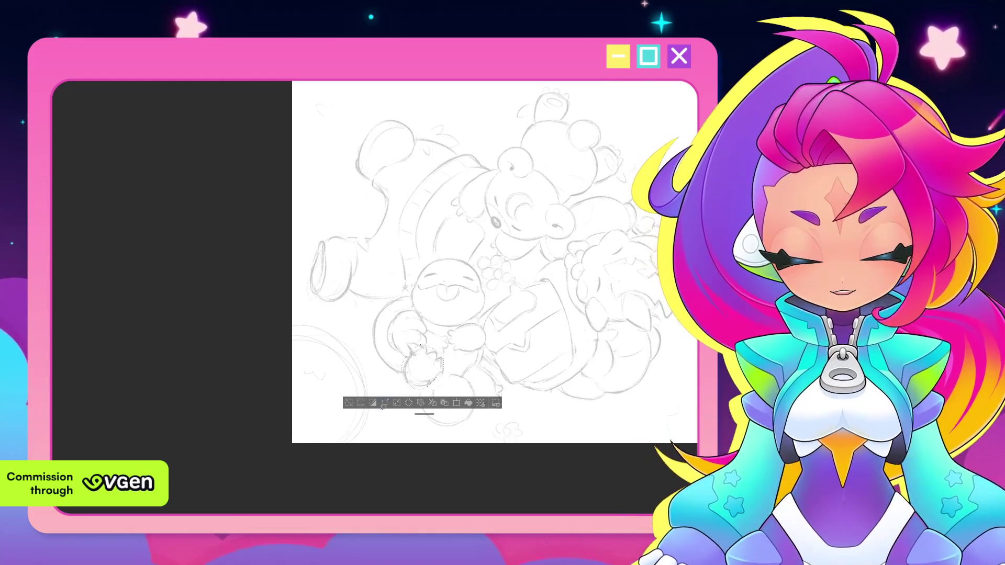
# Deselect, then erase the spiral lines inside the circle below the creature.
pyautogui.hotkey('ctrl', 'd')
pyautogui.scroll(1, 493, 334)
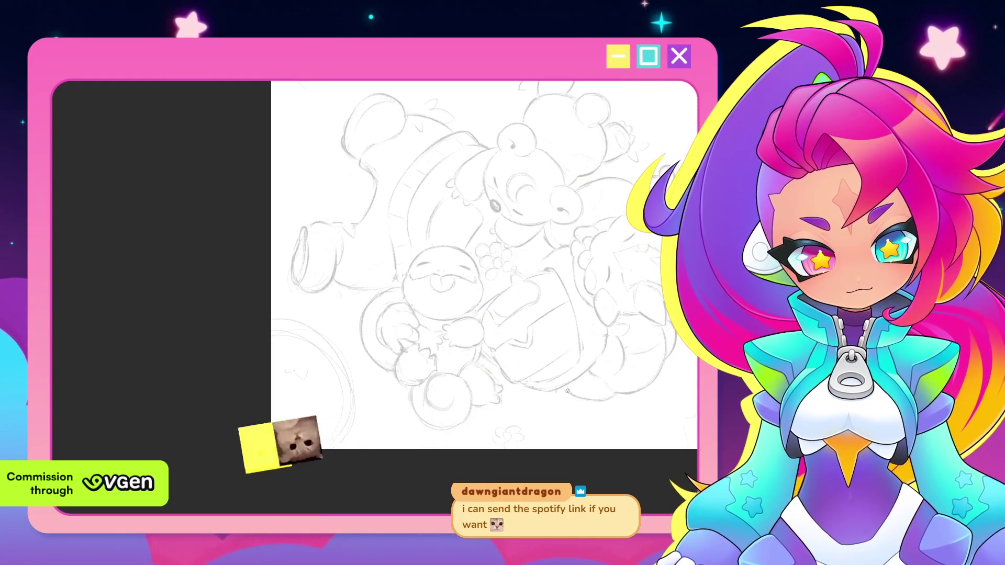
pyautogui.moveTo(432, 393)
pyautogui.mouseDown()
pyautogui.moveTo(451, 408)
pyautogui.moveTo(430, 384)
pyautogui.mouseUp()
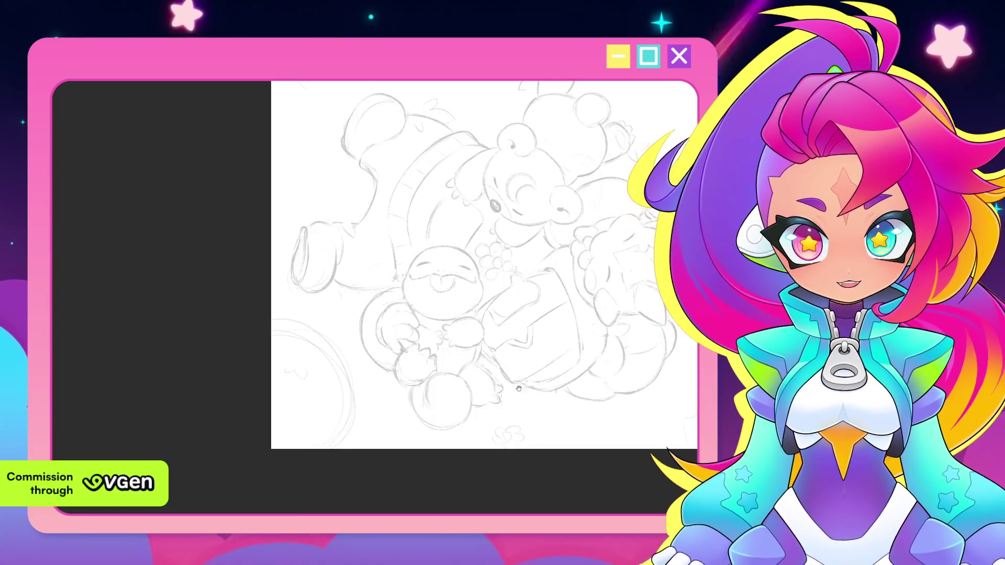
pyautogui.scroll(1, 537, 405)
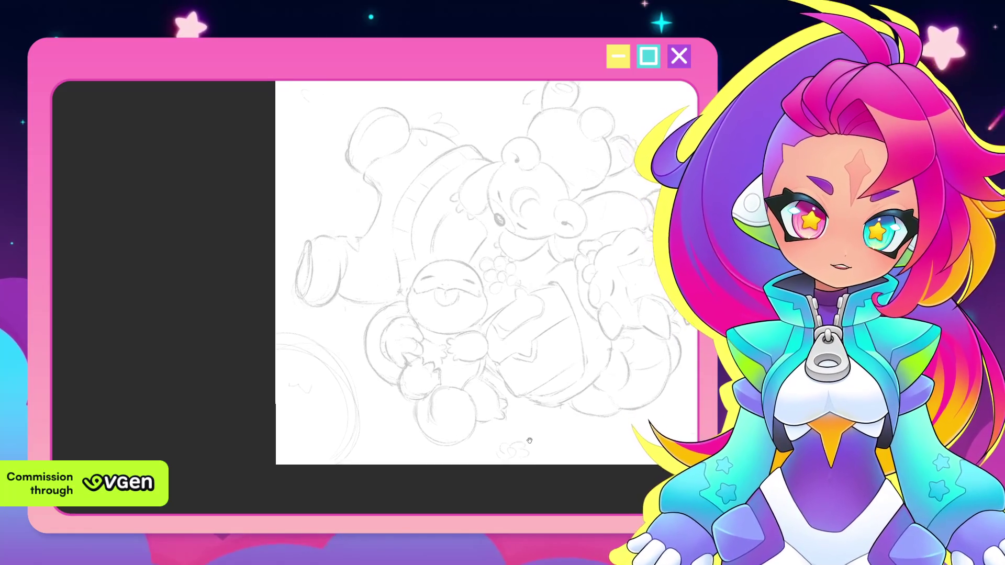
pyautogui.scroll(2, 537, 411)
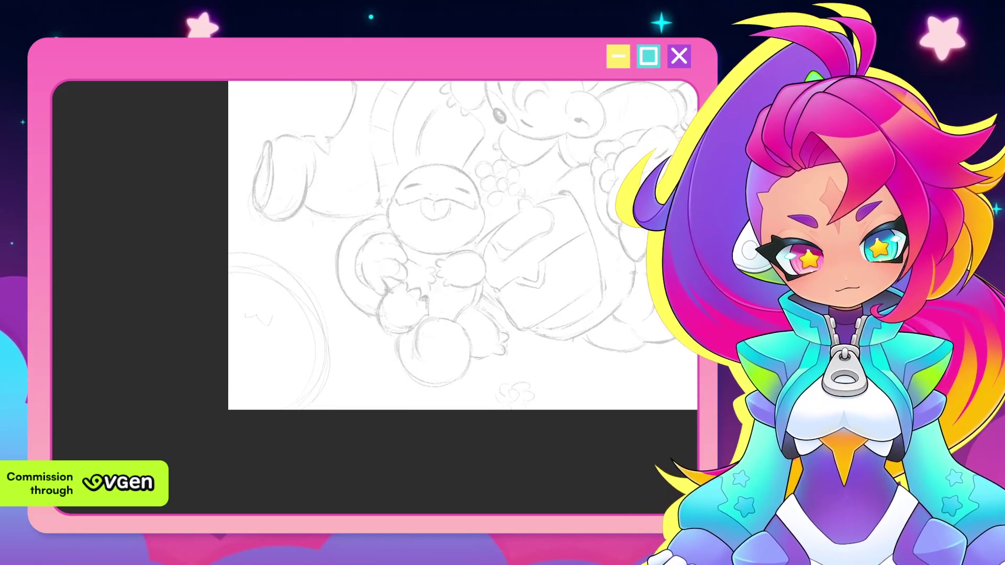
pyautogui.scroll(-1, 546, 383)
pyautogui.scroll(-1, 547, 382)
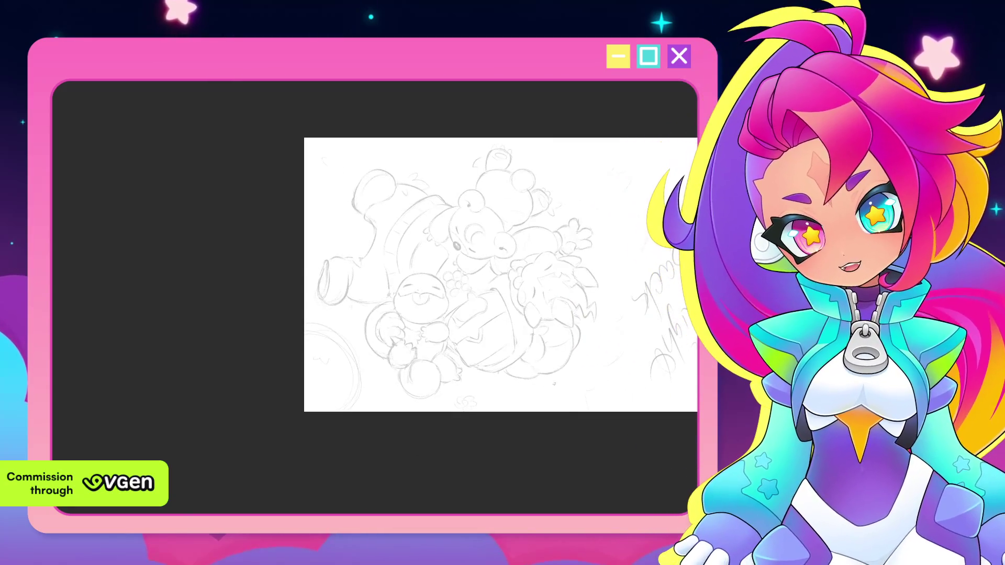
pyautogui.hscroll(2, 547, 383)
pyautogui.hscroll(1, 536, 419)
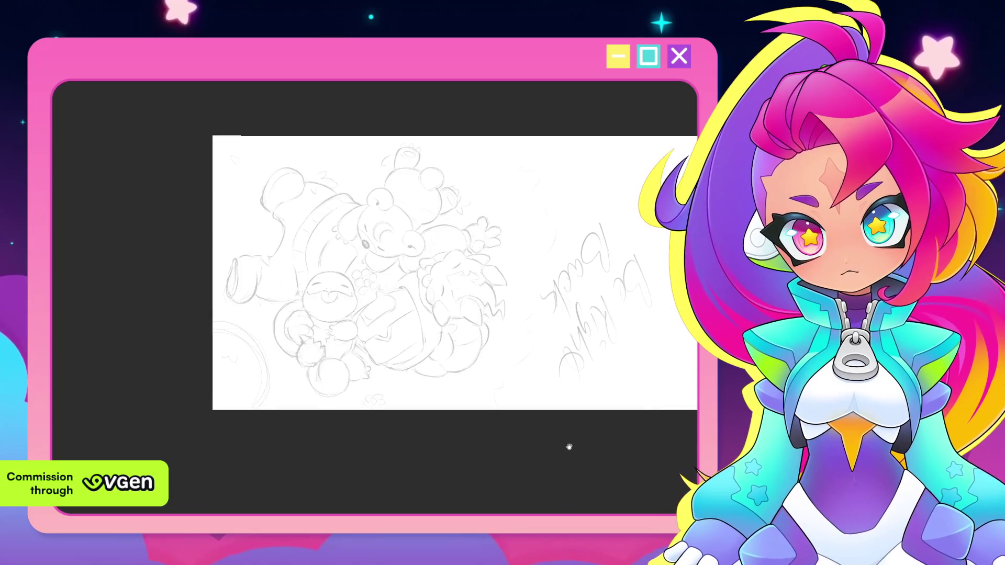
pyautogui.scroll(-1, 573, 432)
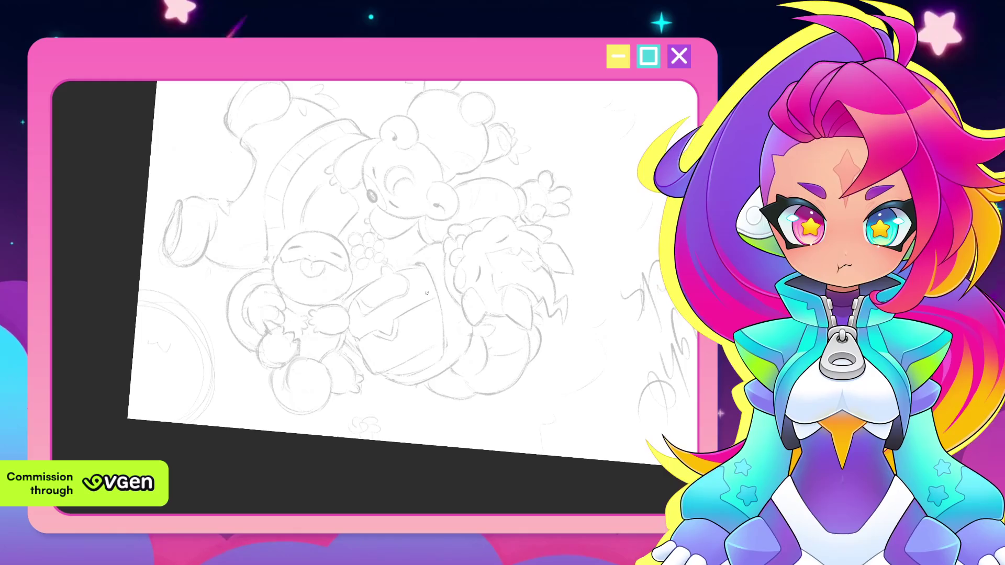
pyautogui.moveTo(426, 293)
pyautogui.mouseDown()
pyautogui.moveTo(450, 362)
pyautogui.moveTo(493, 378)
pyautogui.moveTo(481, 342)
pyautogui.mouseUp()
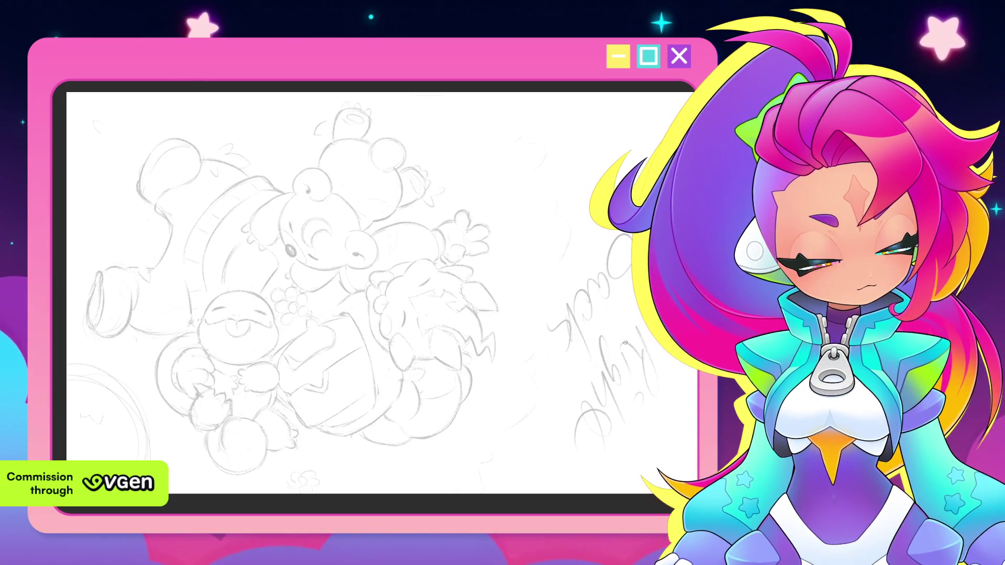
pyautogui.moveTo(235, 314)
pyautogui.mouseDown()
pyautogui.moveTo(245, 331)
pyautogui.moveTo(209, 328)
pyautogui.mouseUp()
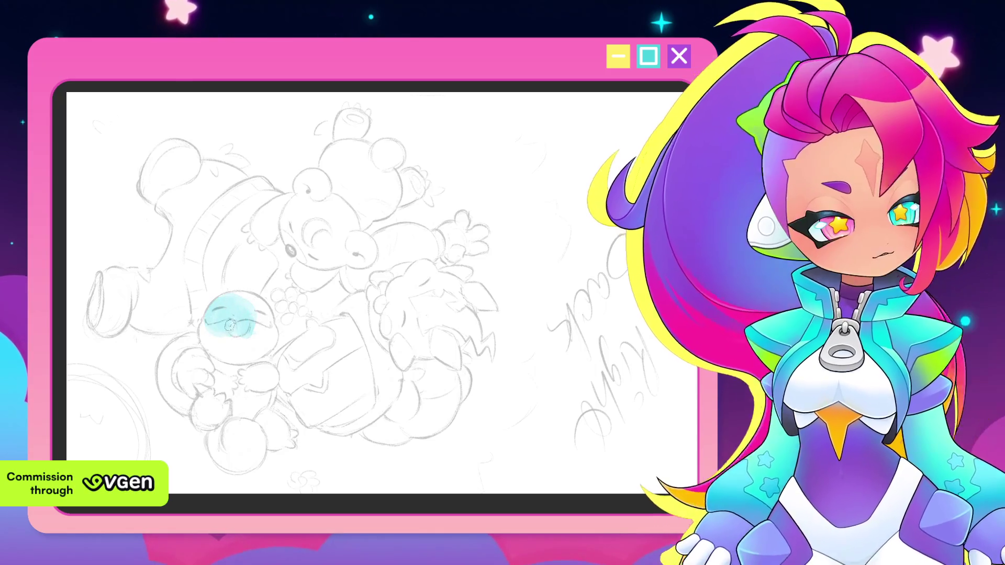
# Repaint the creature's whole round face light blue, then angle the canvas for painting.
pyautogui.moveTo(226, 305); pyautogui.dragTo(233, 311)
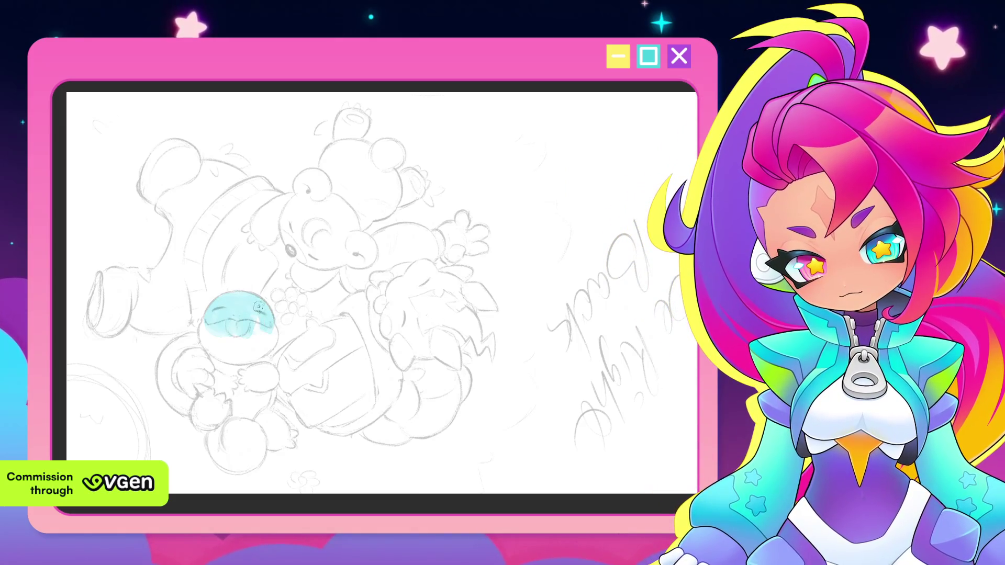
pyautogui.moveTo(240, 336)
pyautogui.mouseDown()
pyautogui.moveTo(223, 347)
pyautogui.moveTo(206, 323)
pyautogui.mouseUp()
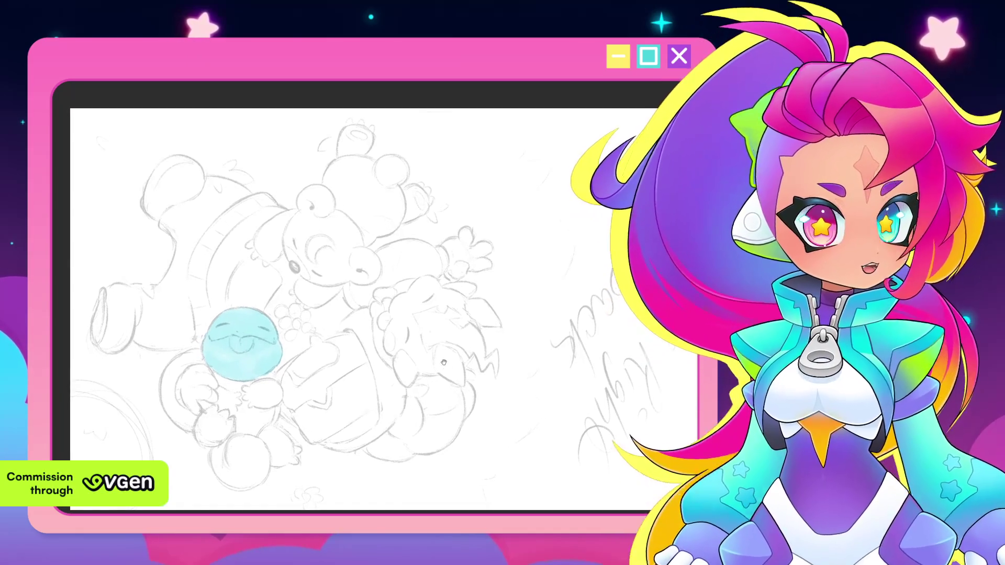
pyautogui.moveTo(444, 365); pyautogui.dragTo(248, 254)
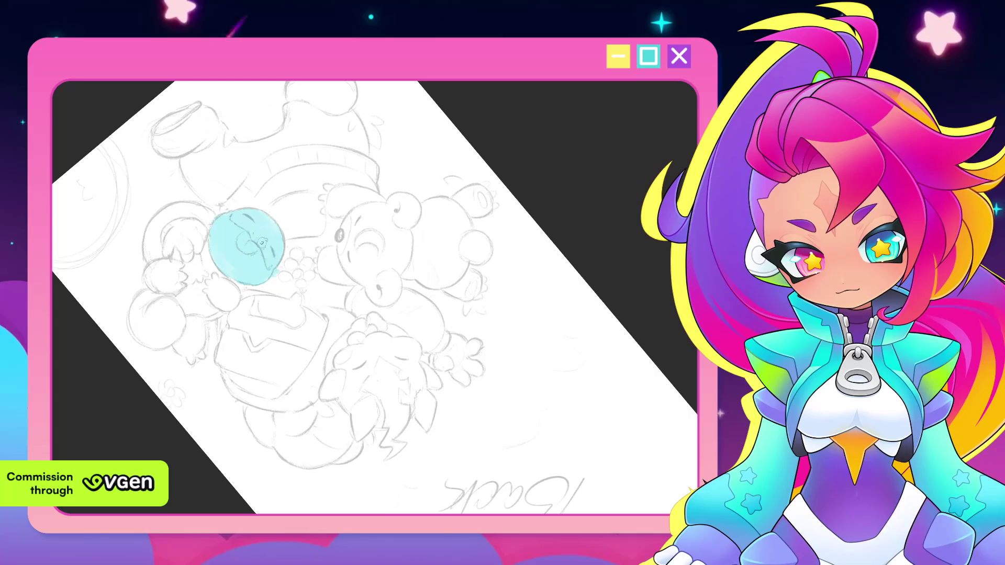
pyautogui.scroll(2, 230, 225)
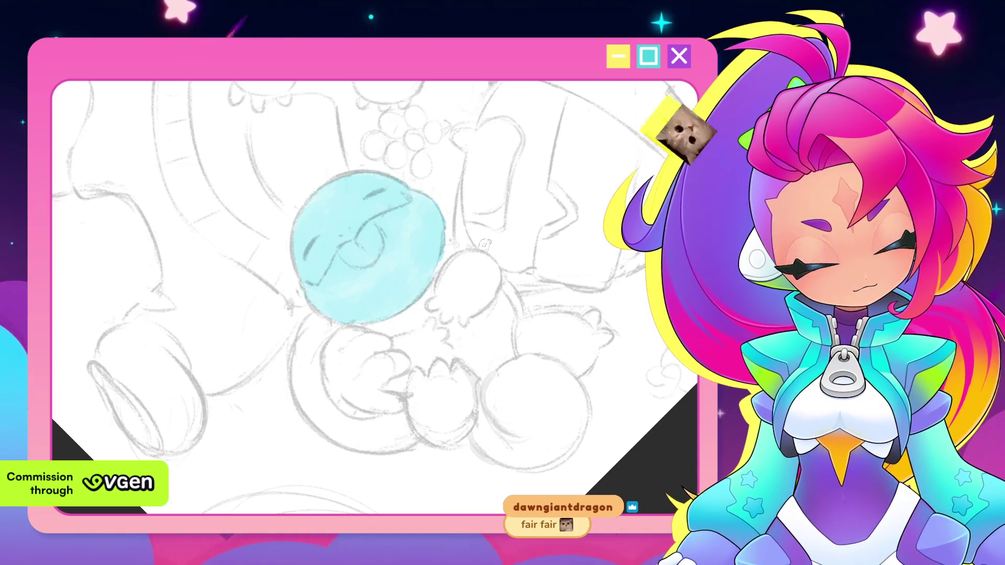
# Colour the raised paw beside the blue face light blue.
pyautogui.moveTo(467, 259)
pyautogui.mouseDown()
pyautogui.moveTo(435, 303)
pyautogui.moveTo(471, 318)
pyautogui.moveTo(490, 289)
pyautogui.moveTo(432, 316)
pyautogui.mouseUp()
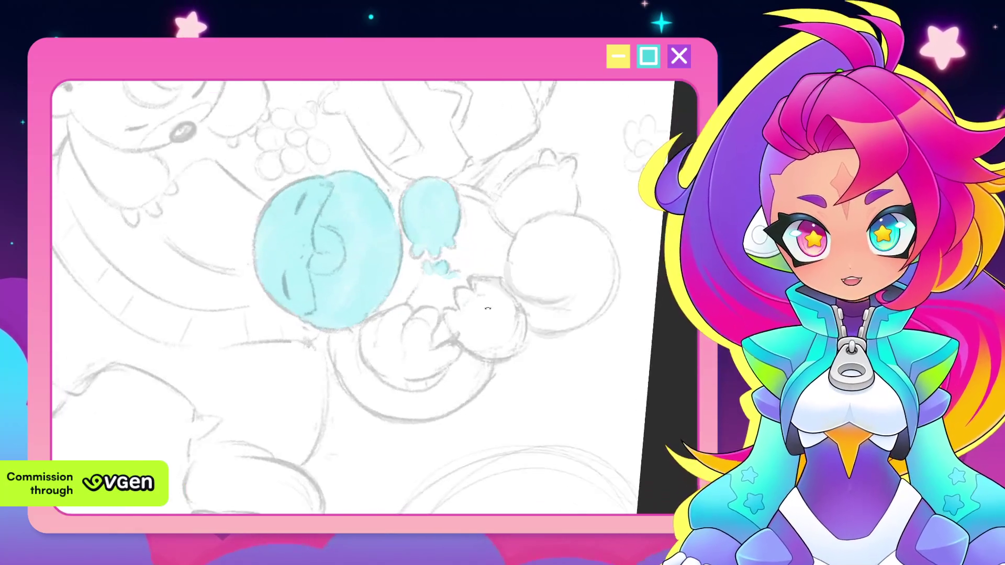
pyautogui.moveTo(471, 267); pyautogui.dragTo(486, 262)
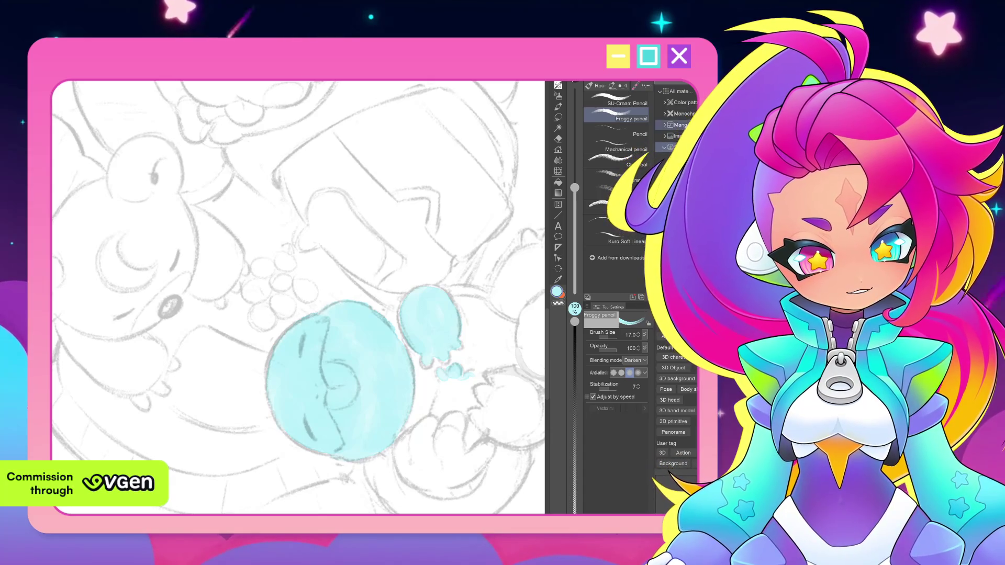
# Show all material categories in the Material panel, then zoom out and tilt the canvas.
pyautogui.click(676, 91)
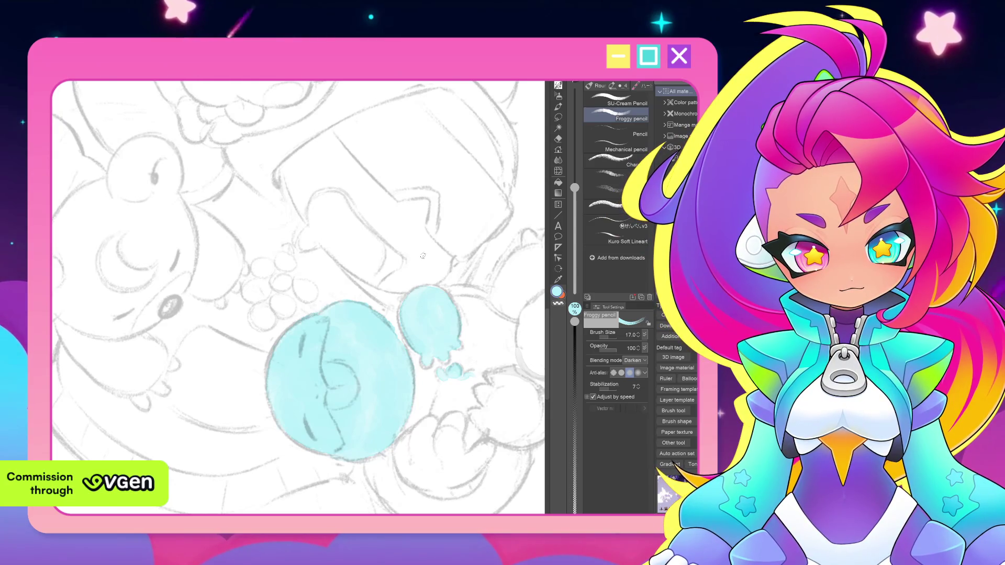
pyautogui.scroll(-3, 422, 256)
pyautogui.moveTo(421, 256); pyautogui.dragTo(377, 315)
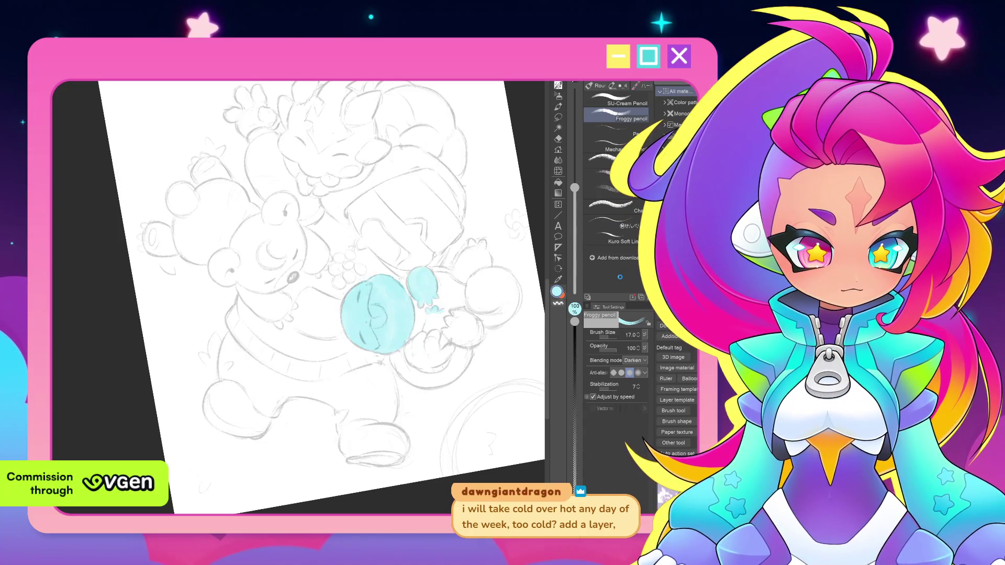
# Spray cyan specks beside the blue blobs with the spray brush, then fit the page in view.
pyautogui.click(613, 252)
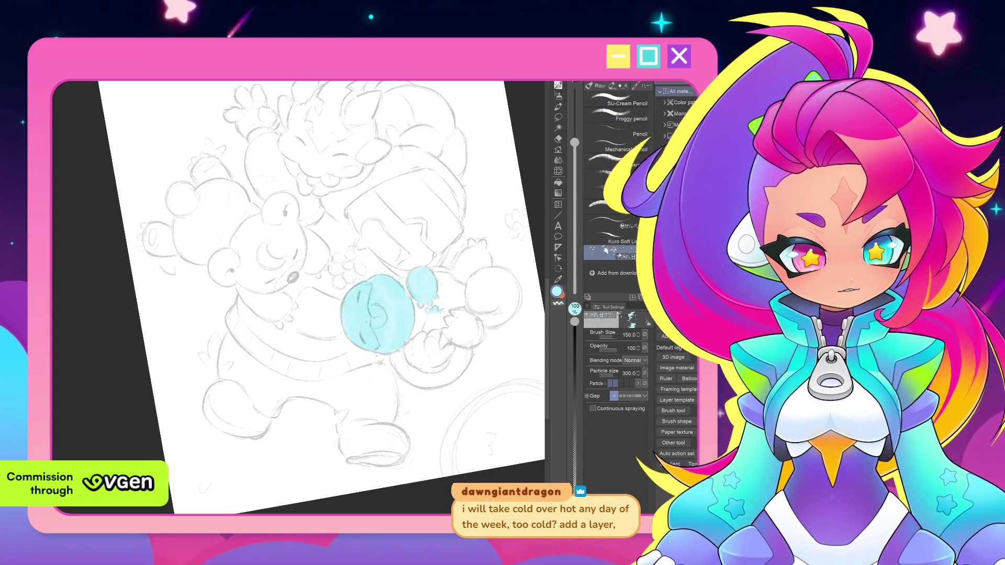
pyautogui.moveTo(434, 308); pyautogui.dragTo(477, 263)
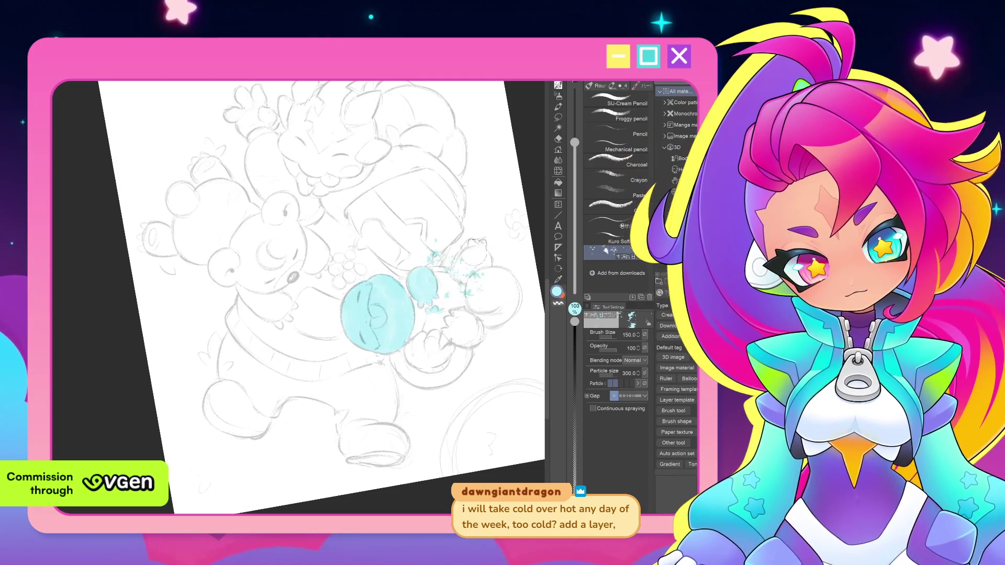
pyautogui.hotkey('ctrl', '0')
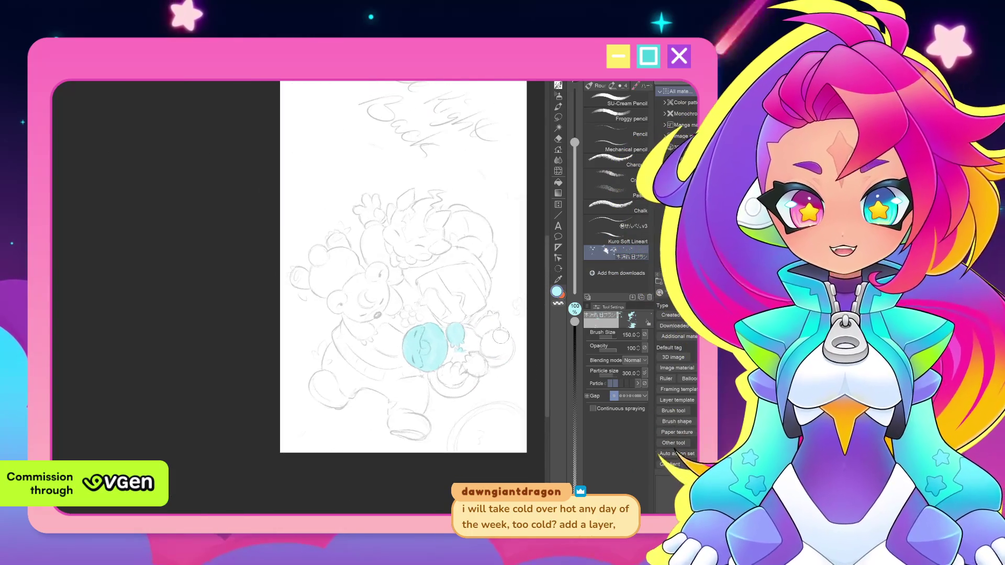
pyautogui.moveTo(465, 358)
pyautogui.mouseDown()
pyautogui.moveTo(441, 358)
pyautogui.moveTo(485, 441)
pyautogui.mouseUp()
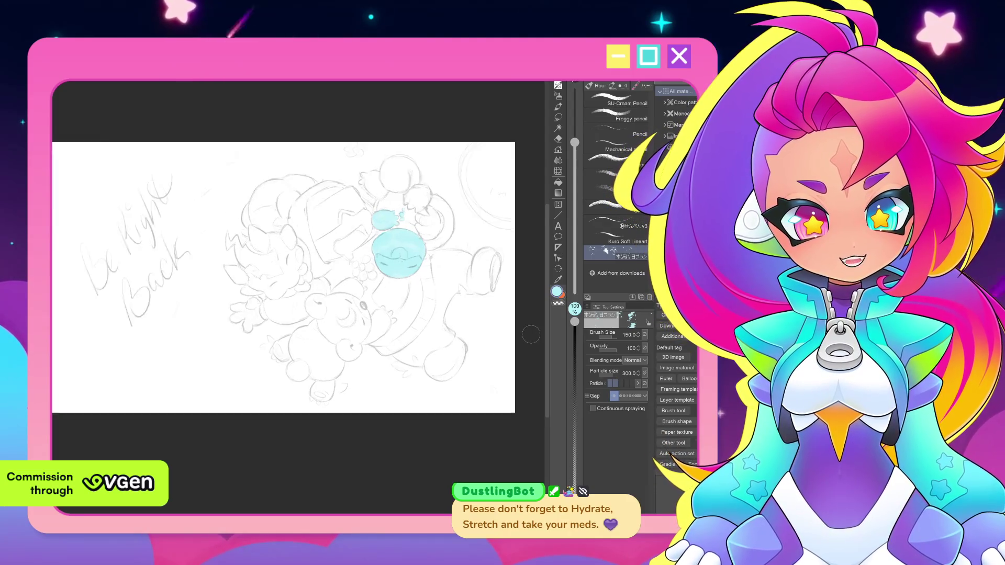
pyautogui.scroll(3, 530, 335)
pyautogui.scroll(2, 502, 446)
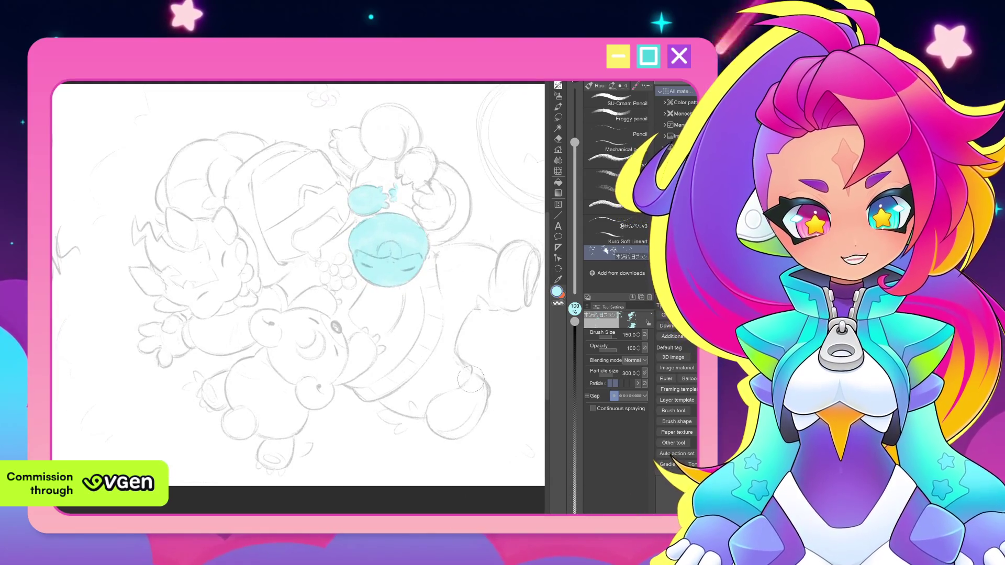
pyautogui.scroll(-1, 468, 377)
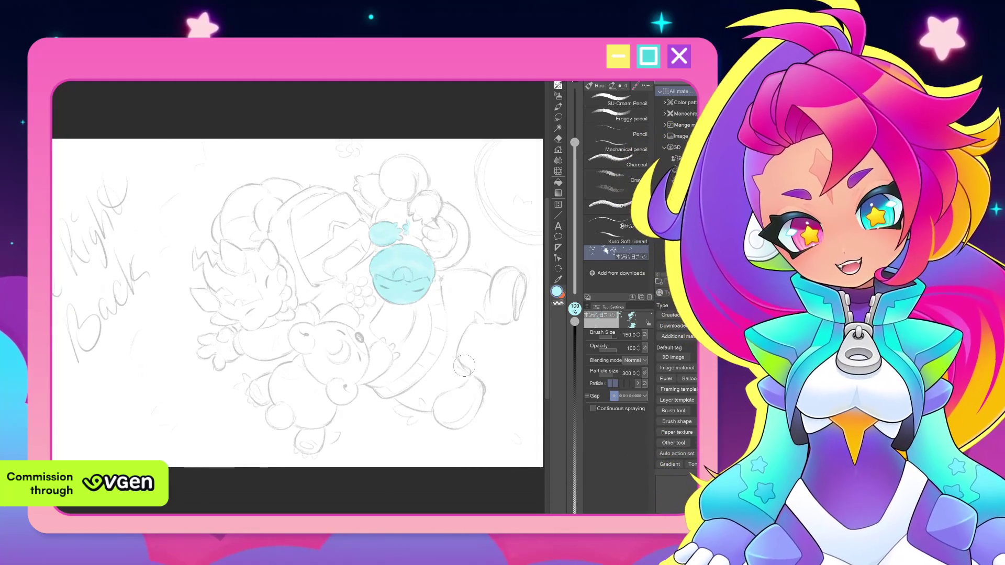
pyautogui.scroll(-1, 463, 366)
pyautogui.scroll(-1, 468, 389)
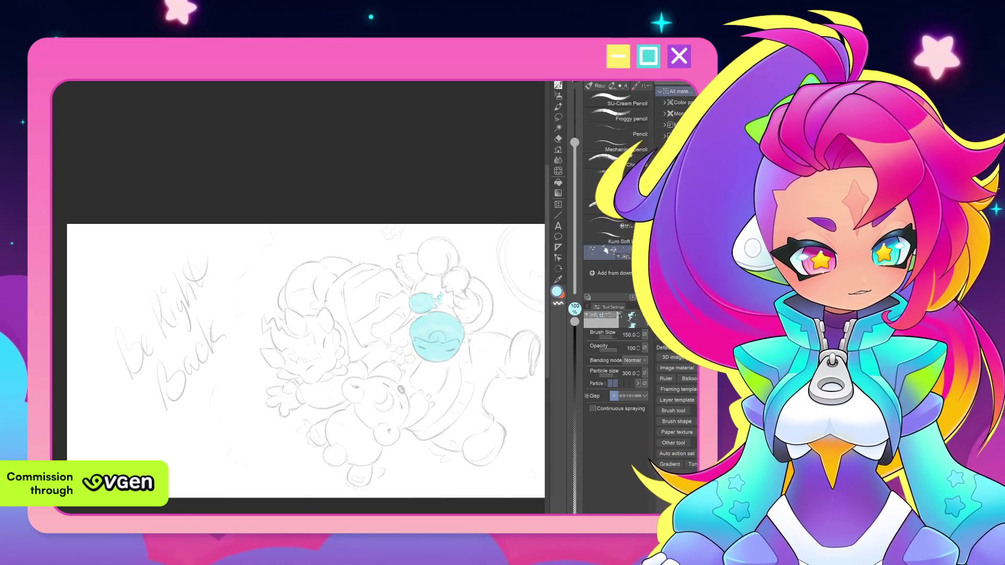
pyautogui.press('e')
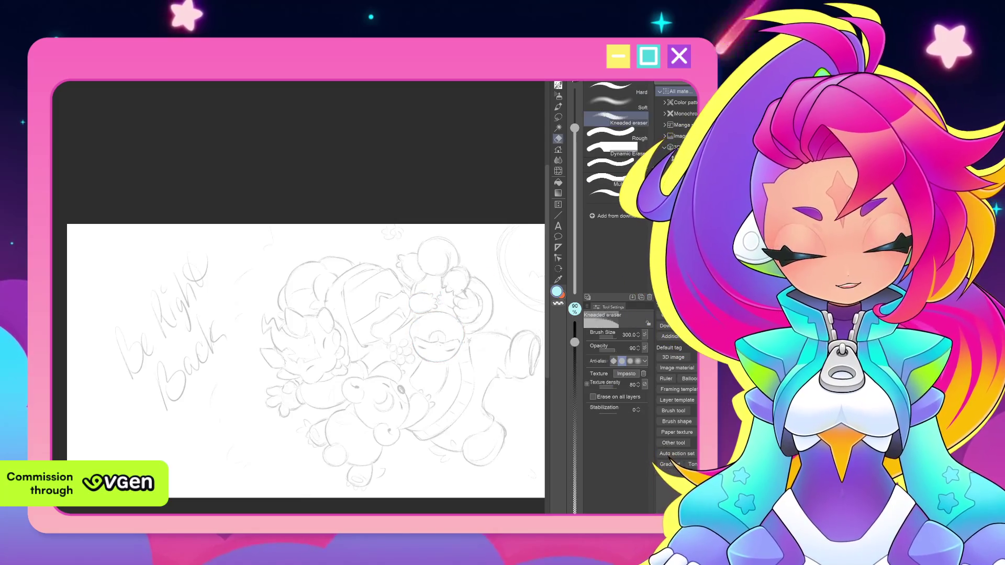
# Erase the light blue patches with a much larger kneaded eraser.
pyautogui.moveTo(420, 309); pyautogui.dragTo(452, 346)
pyautogui.moveTo(416, 259); pyautogui.dragTo(471, 267)
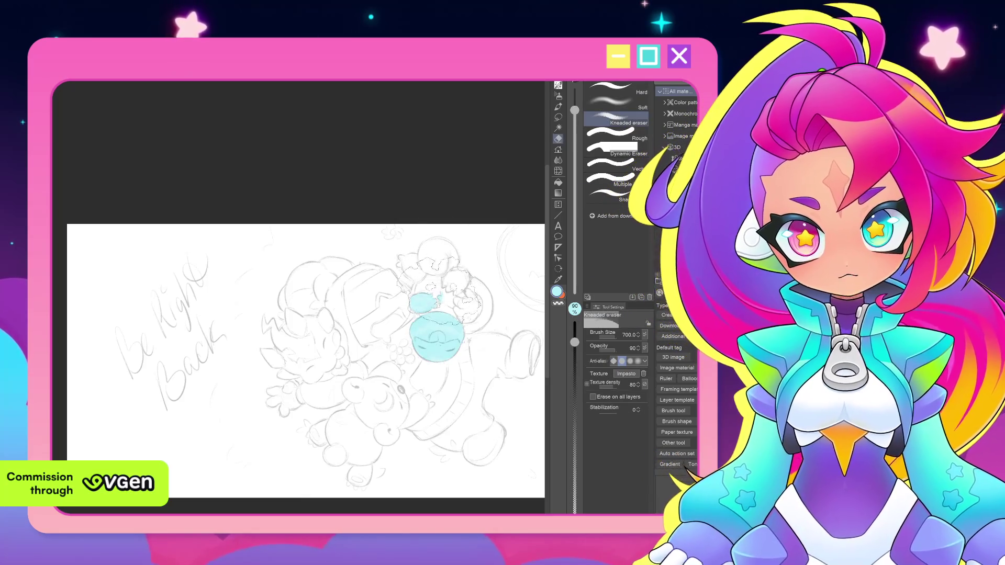
pyautogui.moveTo(435, 326)
pyautogui.mouseDown()
pyautogui.moveTo(416, 298)
pyautogui.moveTo(463, 314)
pyautogui.moveTo(439, 267)
pyautogui.moveTo(463, 303)
pyautogui.mouseUp()
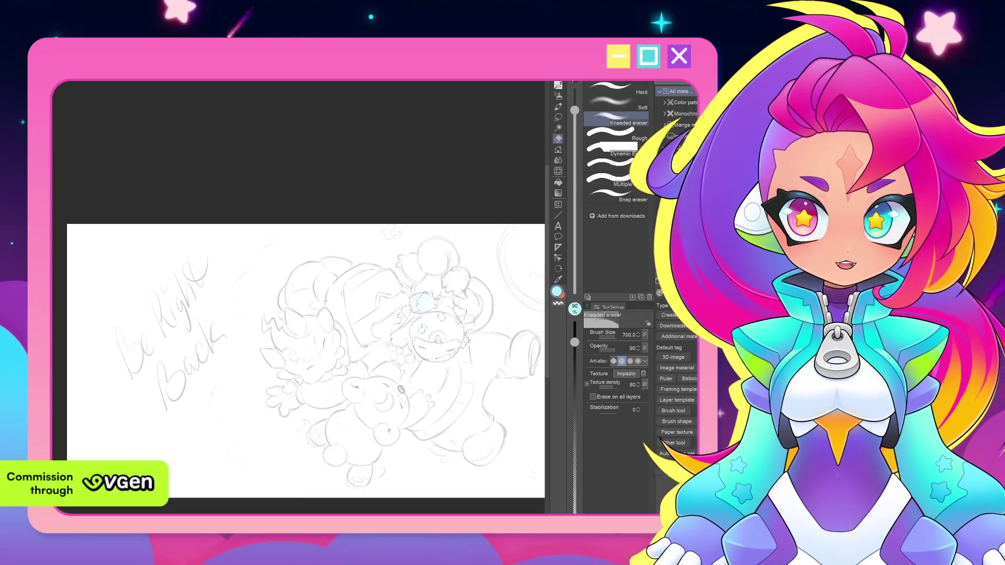
pyautogui.moveTo(397, 306)
pyautogui.mouseDown()
pyautogui.moveTo(401, 271)
pyautogui.moveTo(444, 279)
pyautogui.mouseUp()
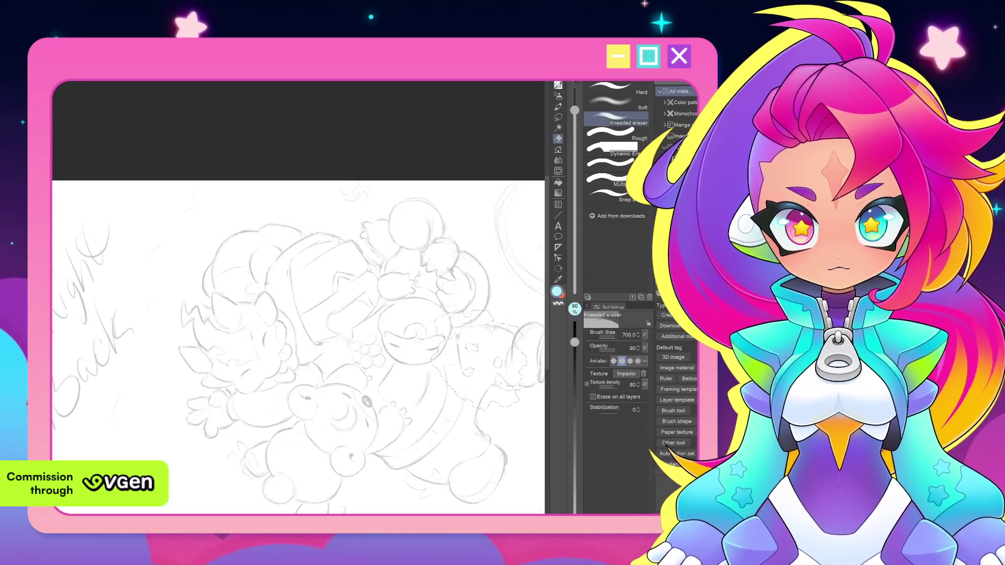
# Pan around the bare sketch and return to the pencil brushes.
pyautogui.moveTo(550, 312); pyautogui.dragTo(476, 353)
pyautogui.scroll(2, 474, 353)
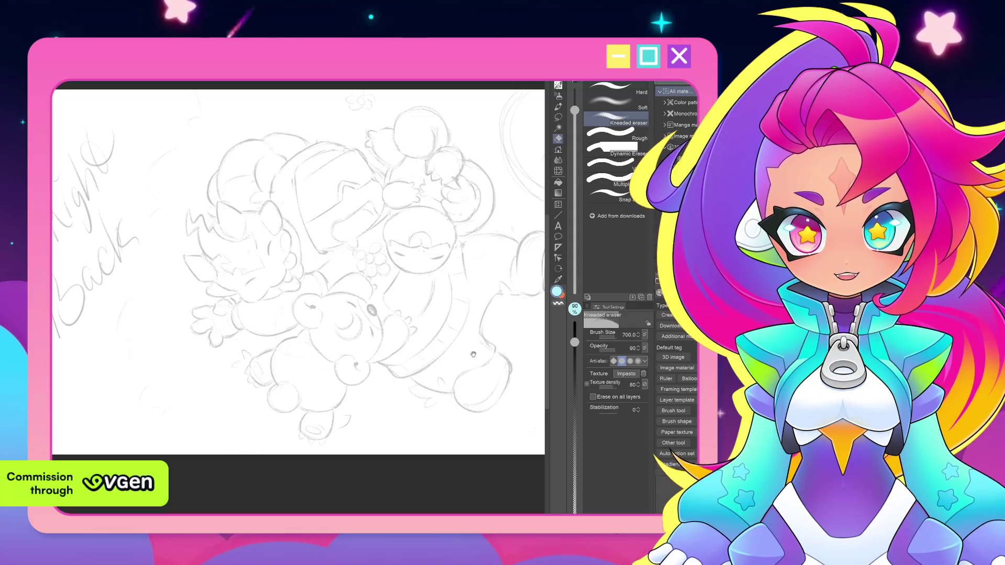
pyautogui.scroll(-2, 473, 355)
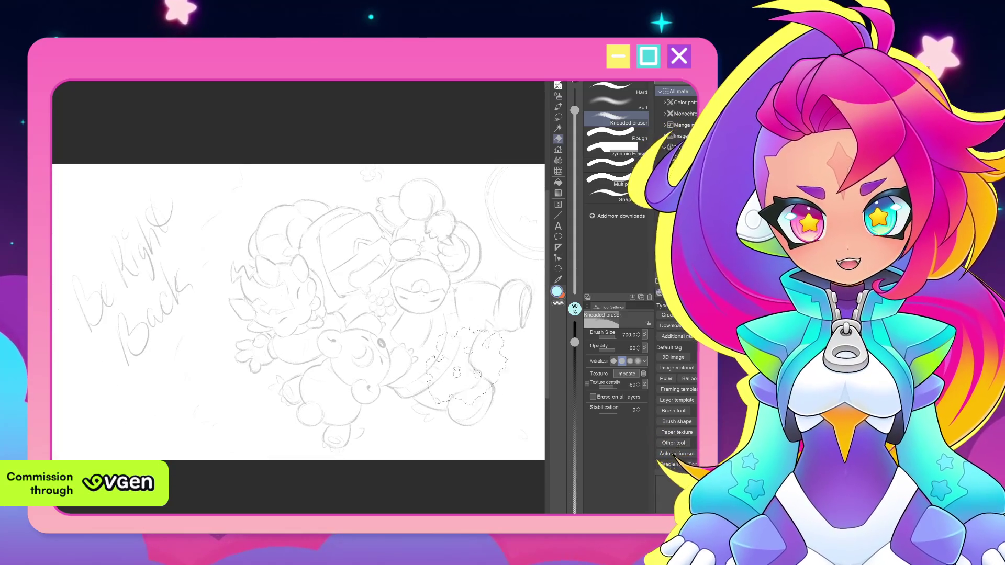
pyautogui.scroll(1, 470, 363)
pyautogui.scroll(1, 465, 381)
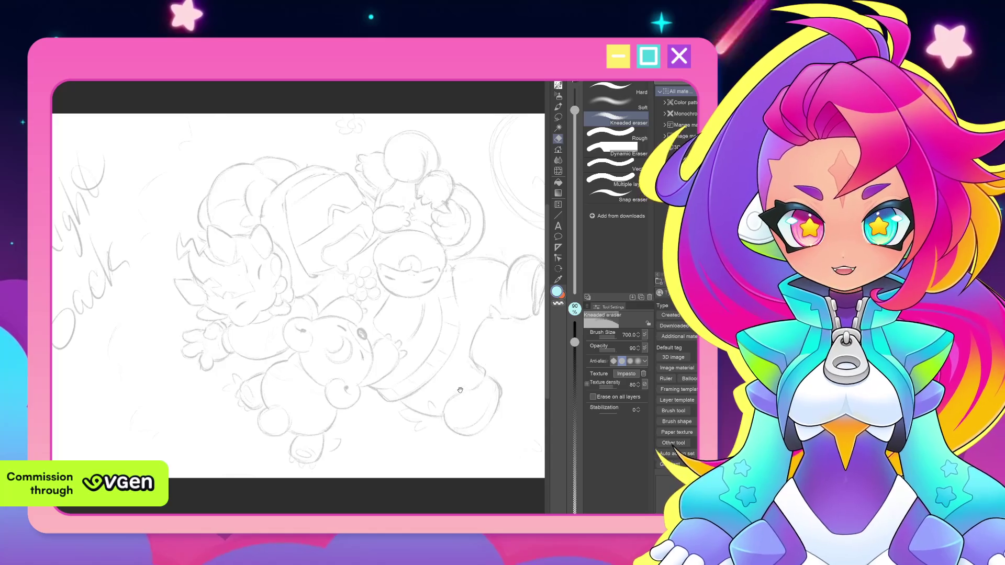
pyautogui.scroll(-1, 463, 393)
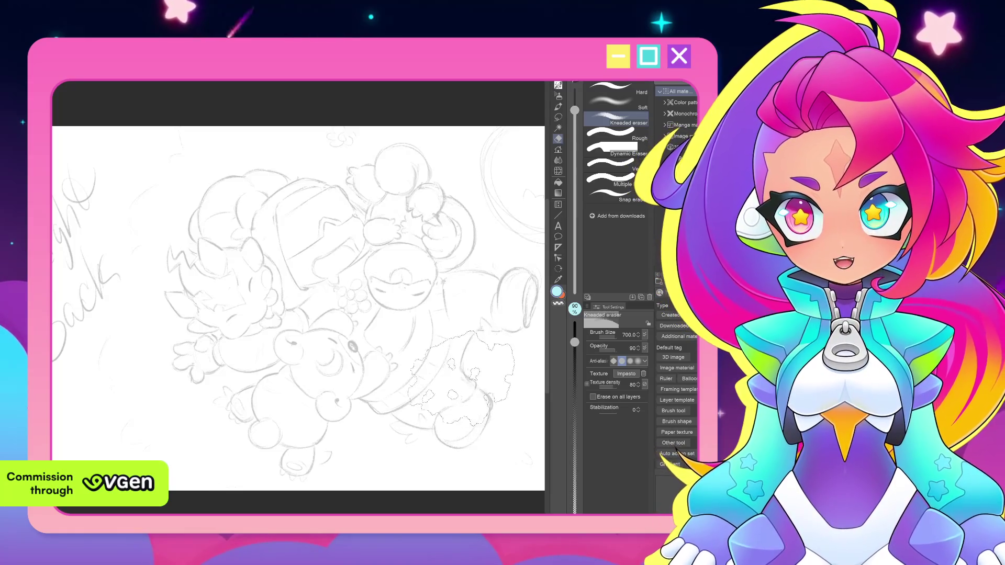
pyautogui.moveTo(461, 390); pyautogui.dragTo(469, 402)
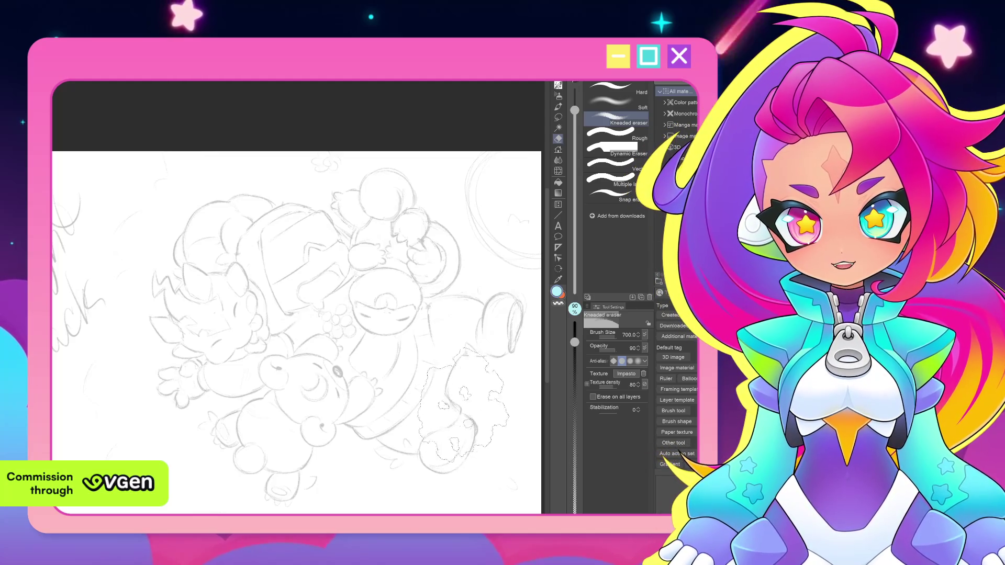
pyautogui.scroll(-1, 464, 409)
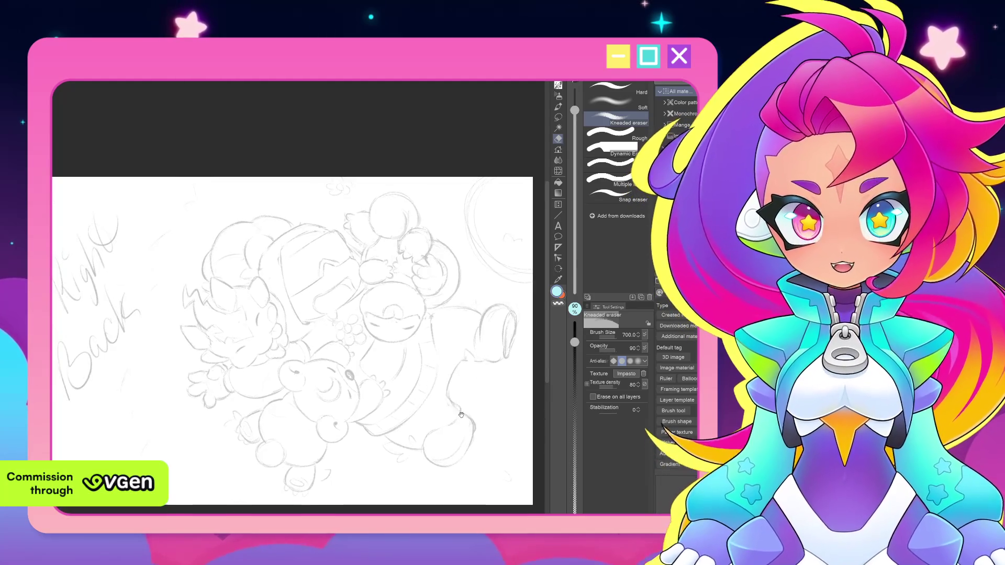
pyautogui.moveTo(459, 400); pyautogui.dragTo(443, 394)
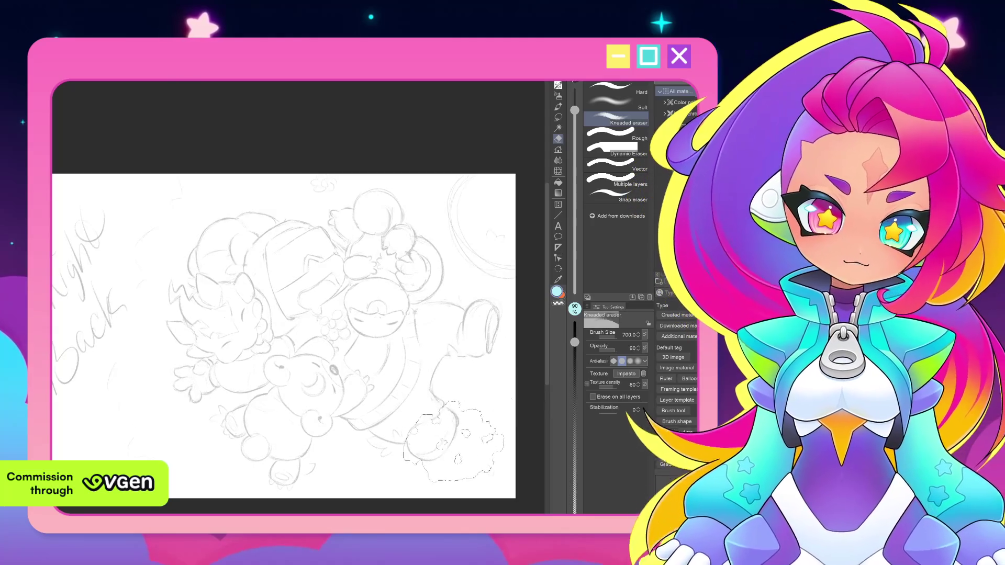
pyautogui.moveTo(452, 429); pyautogui.dragTo(441, 427)
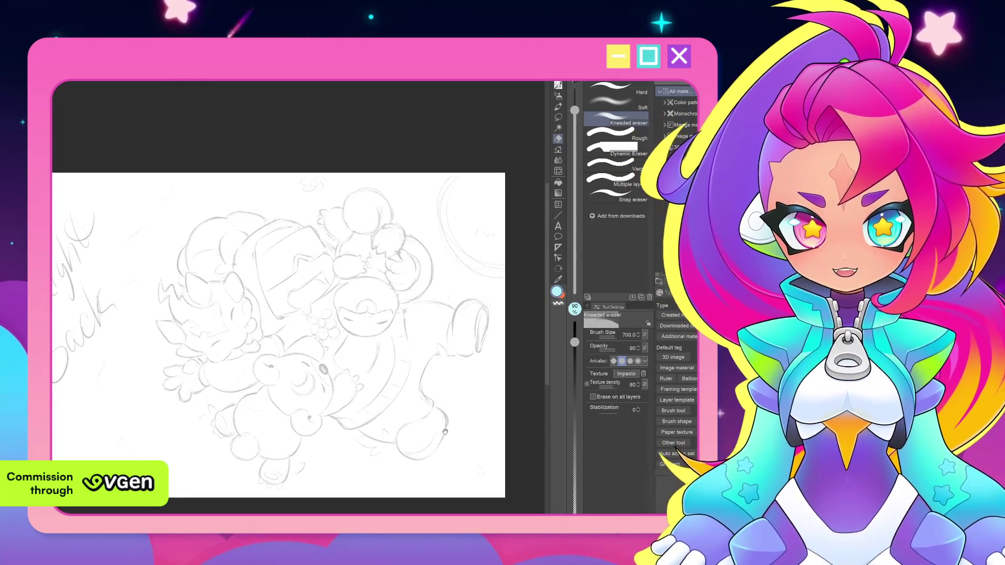
pyautogui.press('p')
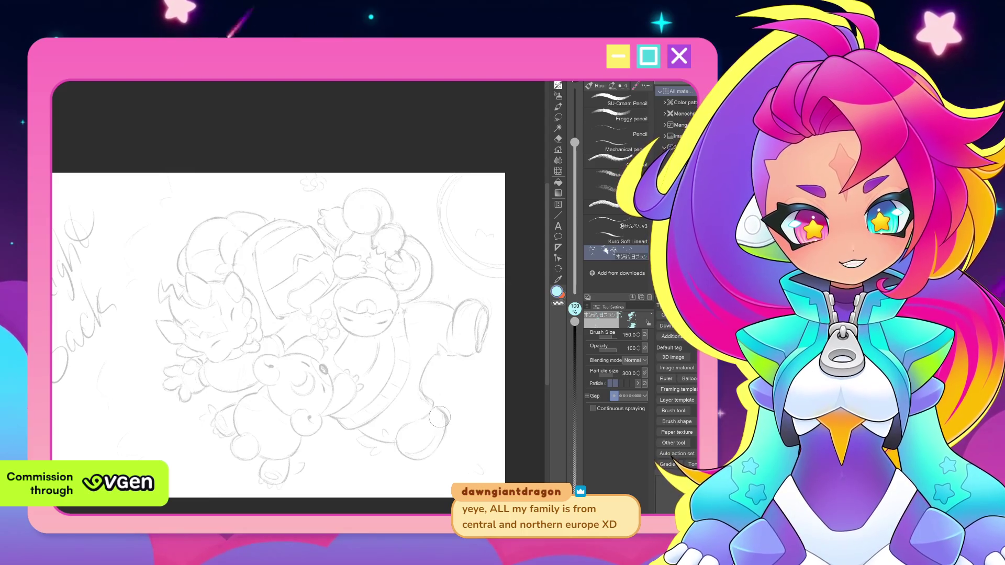
pyautogui.scroll(1, 440, 411)
pyautogui.scroll(1, 462, 418)
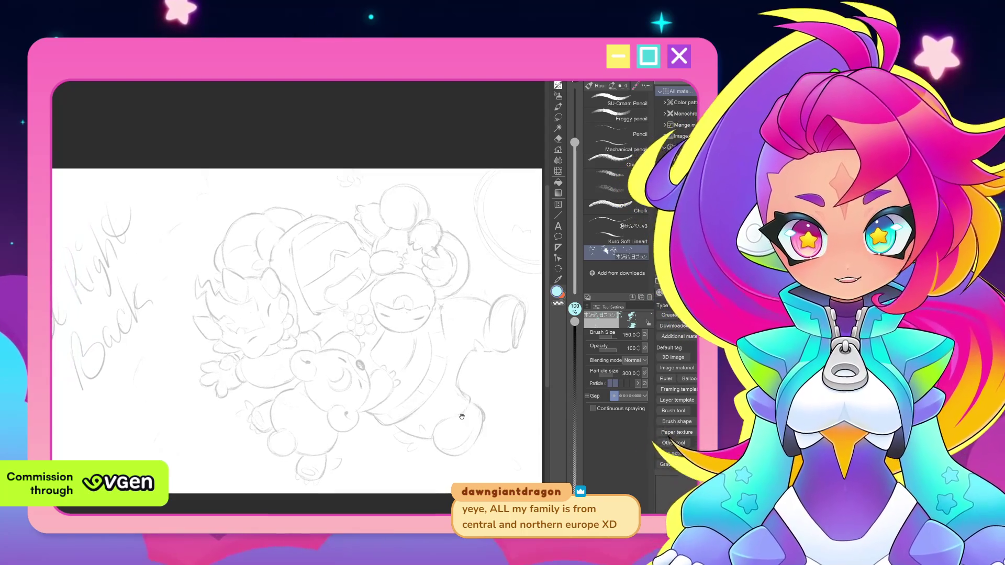
pyautogui.scroll(2, 465, 384)
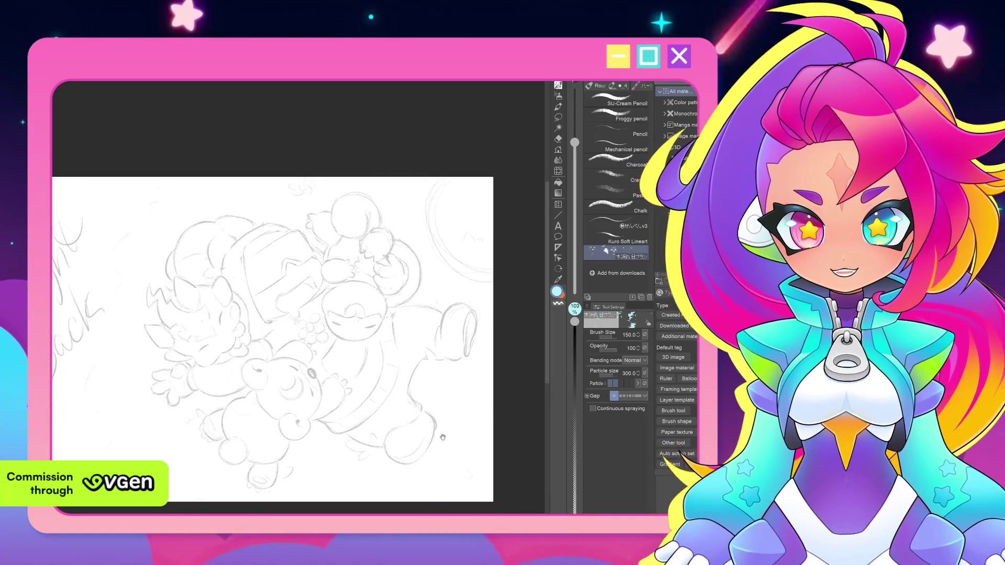
pyautogui.scroll(1, 466, 420)
pyautogui.scroll(1, 468, 410)
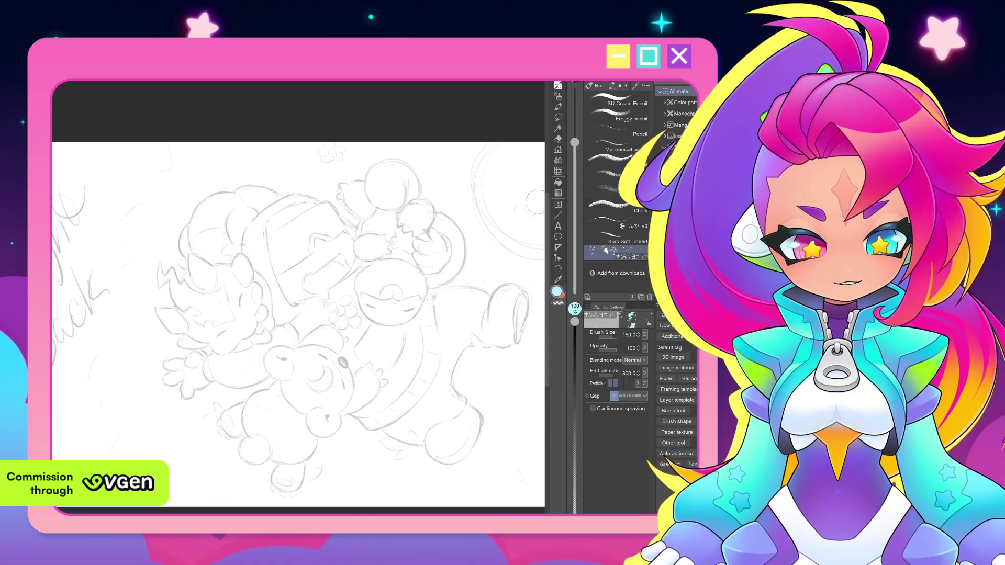
# Shift the sketch view and switch to a painting brush.
pyautogui.moveTo(514, 268); pyautogui.dragTo(503, 275)
pyautogui.scroll(-2, 501, 277)
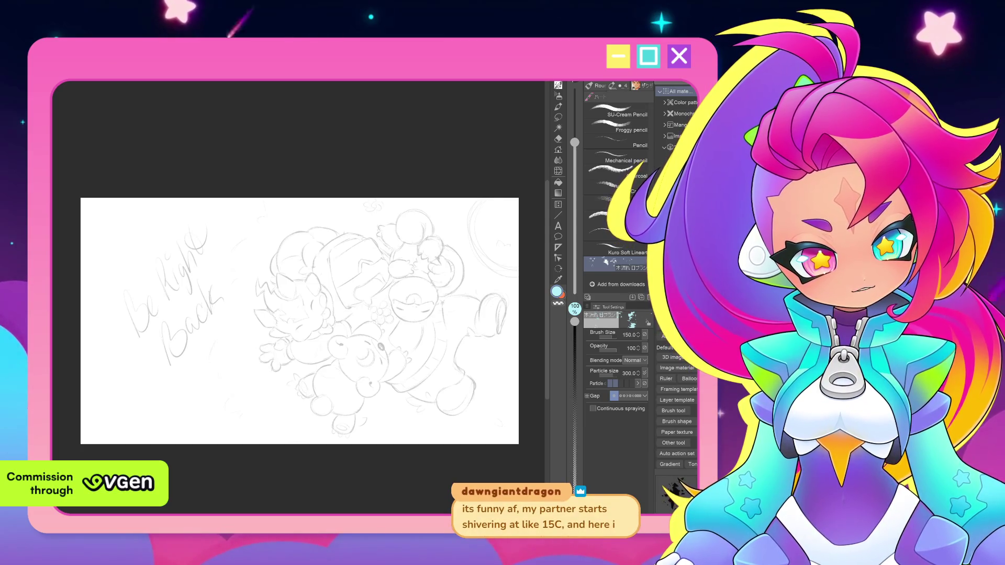
pyautogui.press('b')
# Paint a cyan test patch on the right-hand creature, undoing and repainting it lighter.
pyautogui.moveTo(459, 288)
pyautogui.mouseDown()
pyautogui.moveTo(458, 307)
pyautogui.moveTo(490, 345)
pyautogui.mouseUp()
pyautogui.scroll(2, 475, 314)
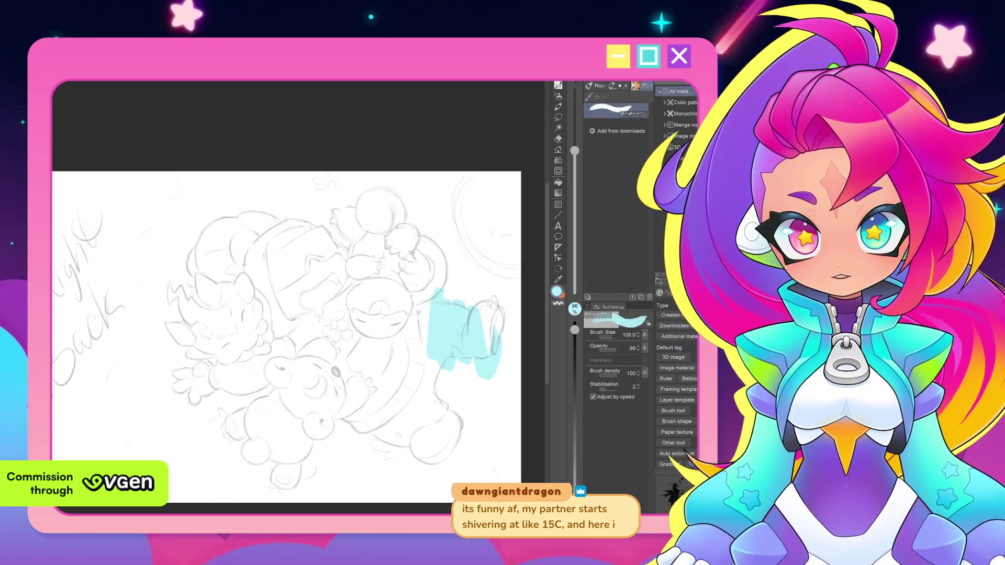
pyautogui.hotkey('ctrl', 'z')
pyautogui.scroll(1, 474, 315)
pyautogui.moveTo(475, 303)
pyautogui.mouseDown()
pyautogui.moveTo(475, 385)
pyautogui.moveTo(487, 397)
pyautogui.moveTo(491, 342)
pyautogui.moveTo(507, 345)
pyautogui.mouseUp()
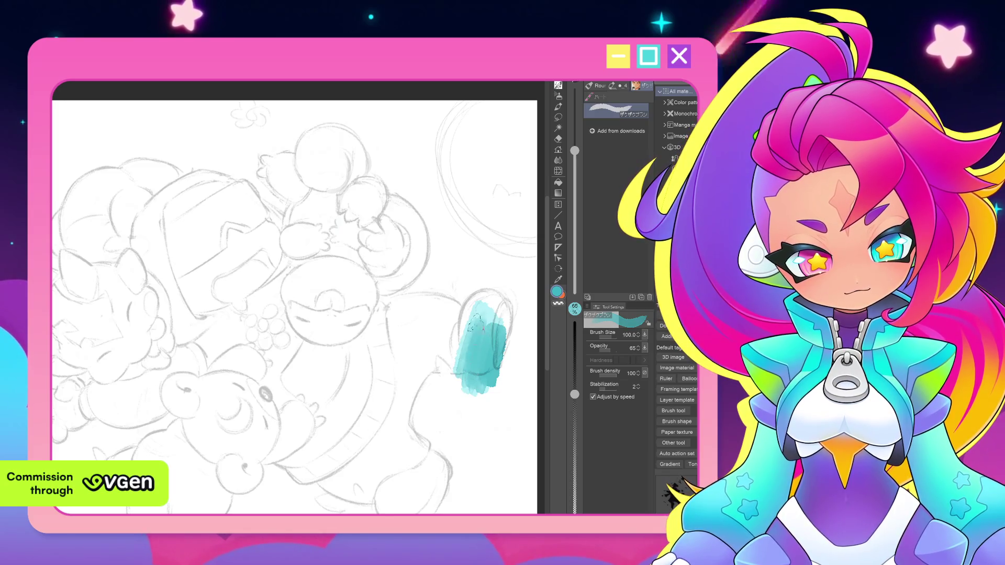
pyautogui.moveTo(482, 305); pyautogui.dragTo(458, 365)
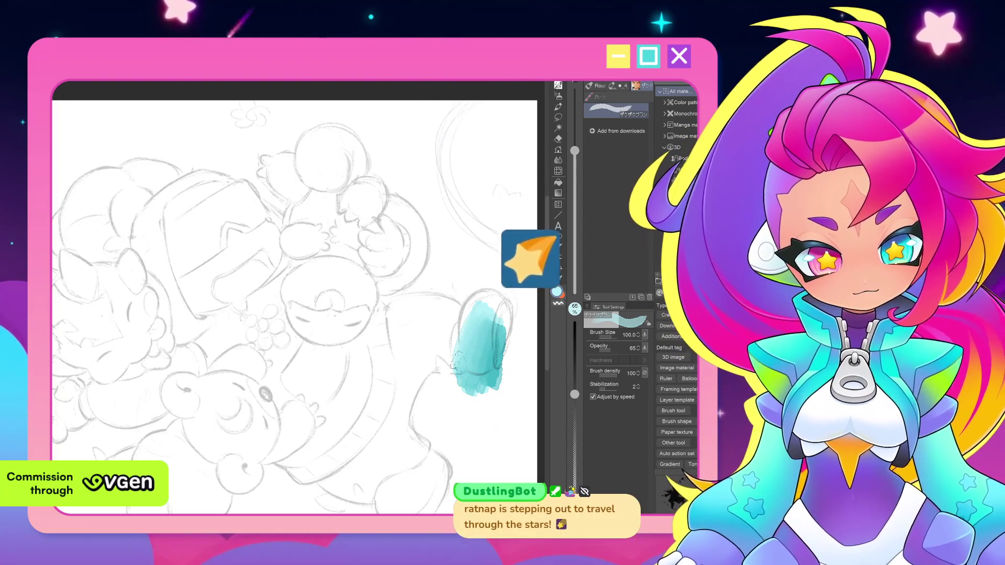
# Erase the teal test patch with the eraser, leaving the pencil sketch.
pyautogui.press('e')
pyautogui.moveTo(478, 322)
pyautogui.mouseDown()
pyautogui.moveTo(479, 345)
pyautogui.moveTo(503, 361)
pyautogui.moveTo(477, 339)
pyautogui.mouseUp()
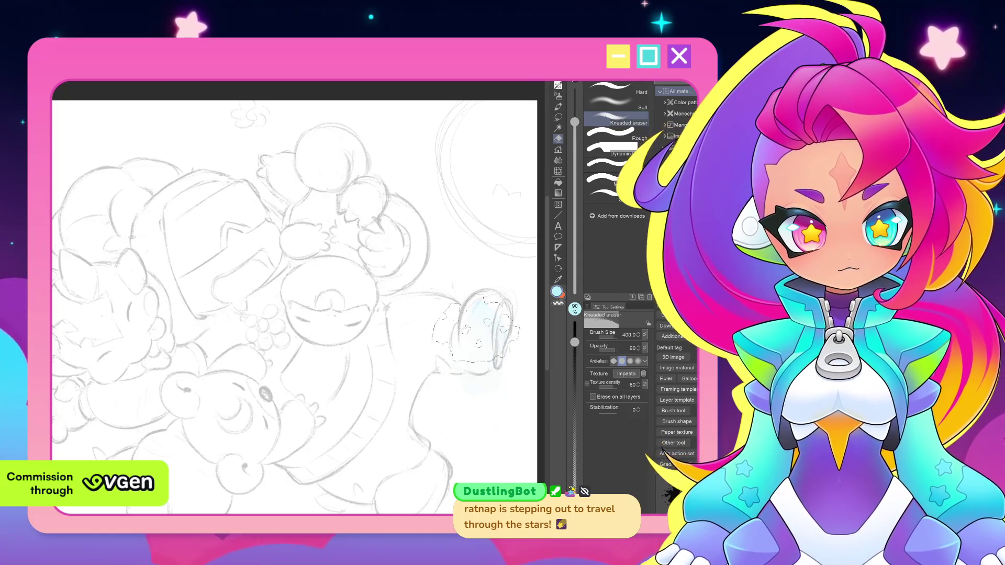
pyautogui.scroll(-1, 449, 402)
pyautogui.moveTo(449, 402); pyautogui.dragTo(517, 407)
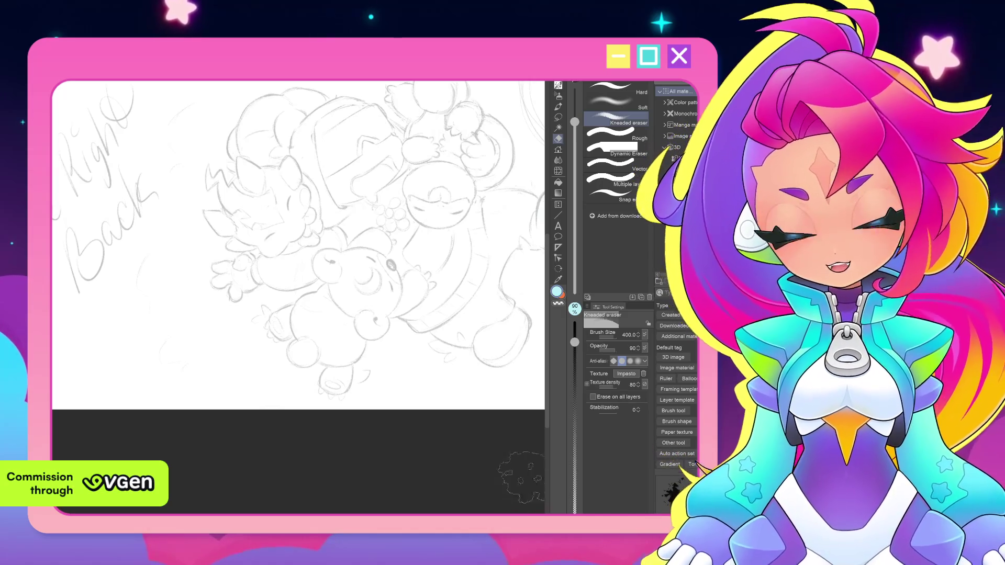
pyautogui.scroll(2, 480, 433)
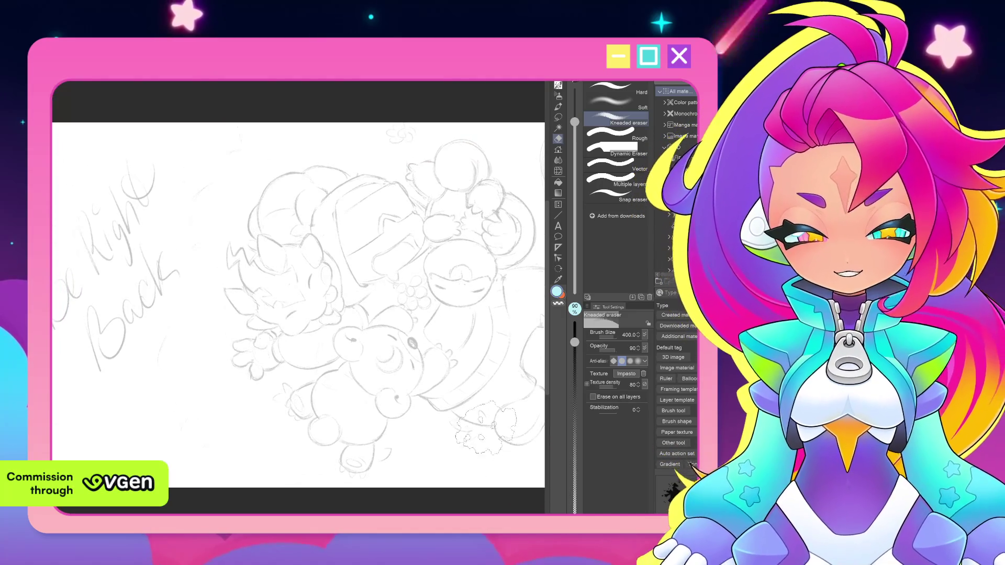
# Paint a cyan stroke on the right creature and undo it again.
pyautogui.press('p')
pyautogui.moveTo(498, 320); pyautogui.dragTo(471, 385)
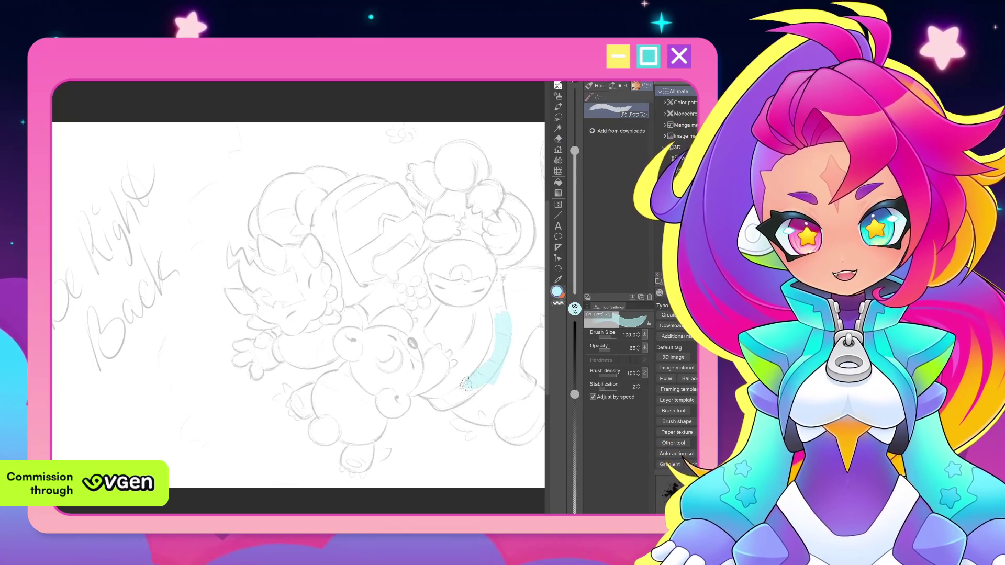
pyautogui.scroll(1, 473, 339)
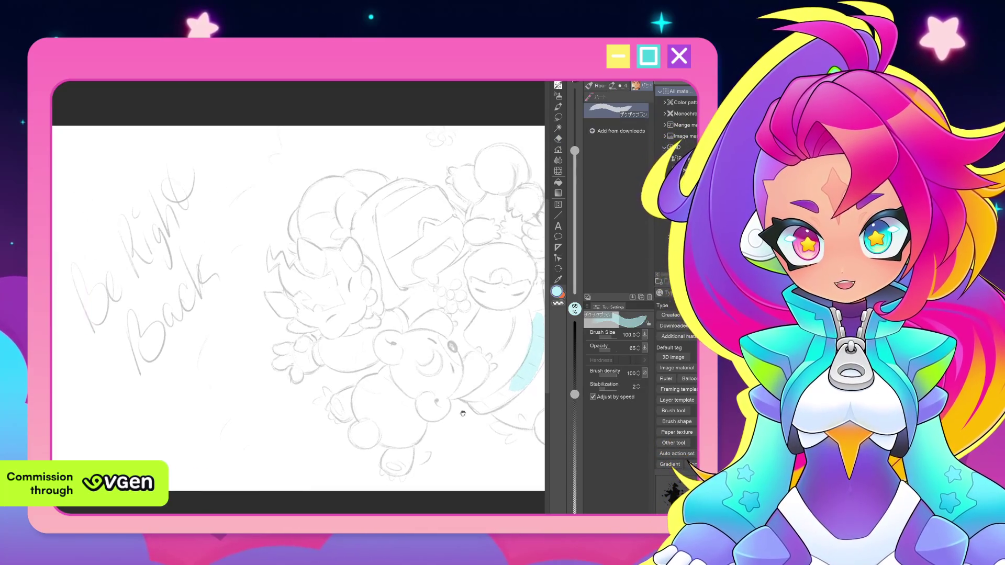
pyautogui.hotkey('ctrl', 'z')
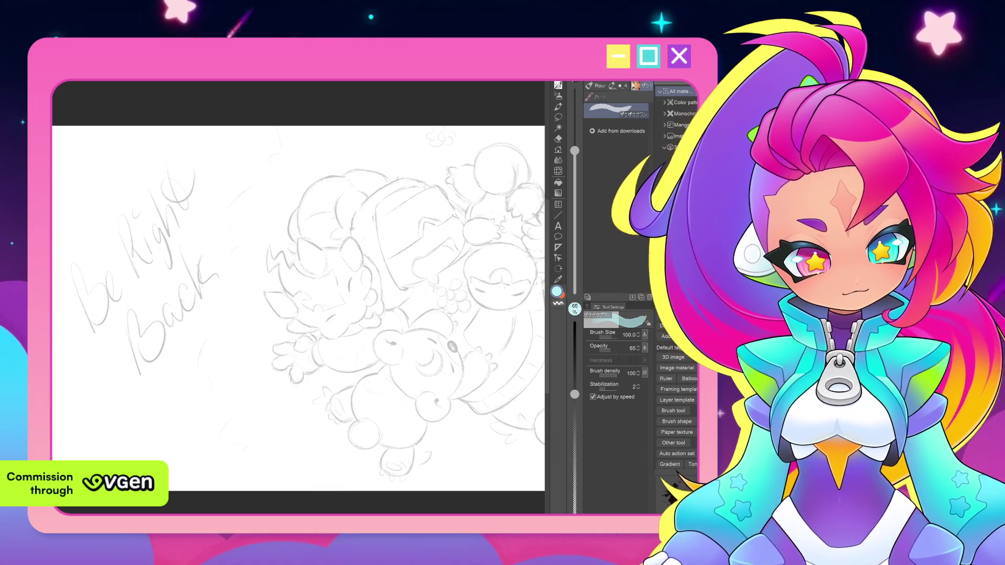
pyautogui.moveTo(495, 380)
pyautogui.mouseDown()
pyautogui.moveTo(457, 370)
pyautogui.moveTo(420, 384)
pyautogui.moveTo(512, 402)
pyautogui.mouseUp()
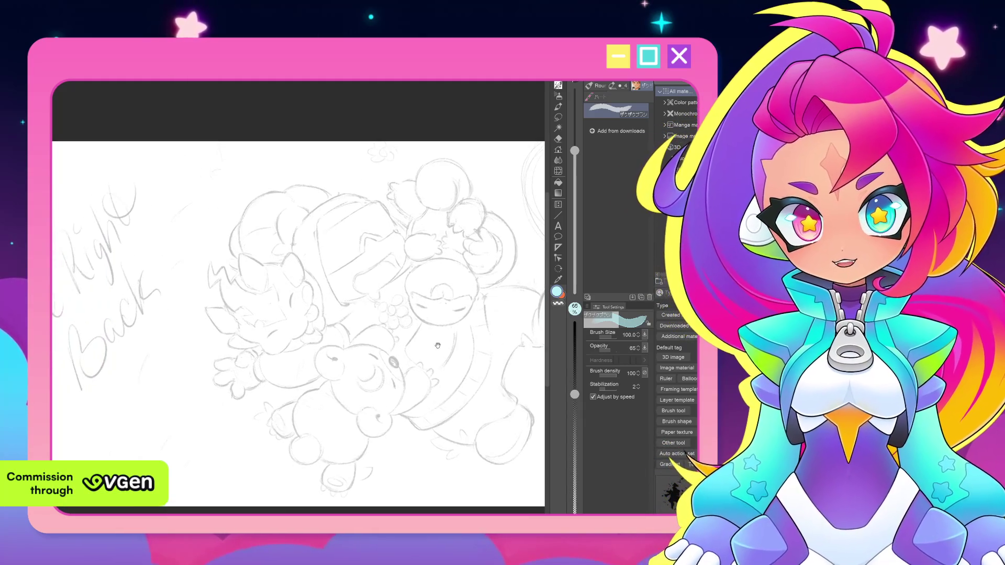
pyautogui.scroll(1, 444, 295)
pyautogui.scroll(1, 421, 259)
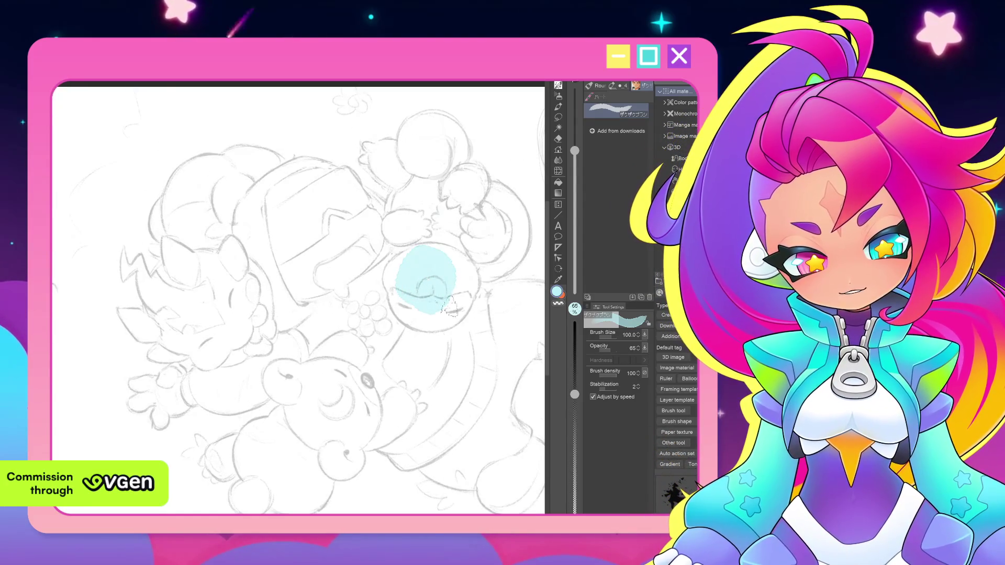
# Block in the small creature's round head with flat light blue at full opacity.
pyautogui.moveTo(425, 263); pyautogui.dragTo(424, 268)
pyautogui.press('b')
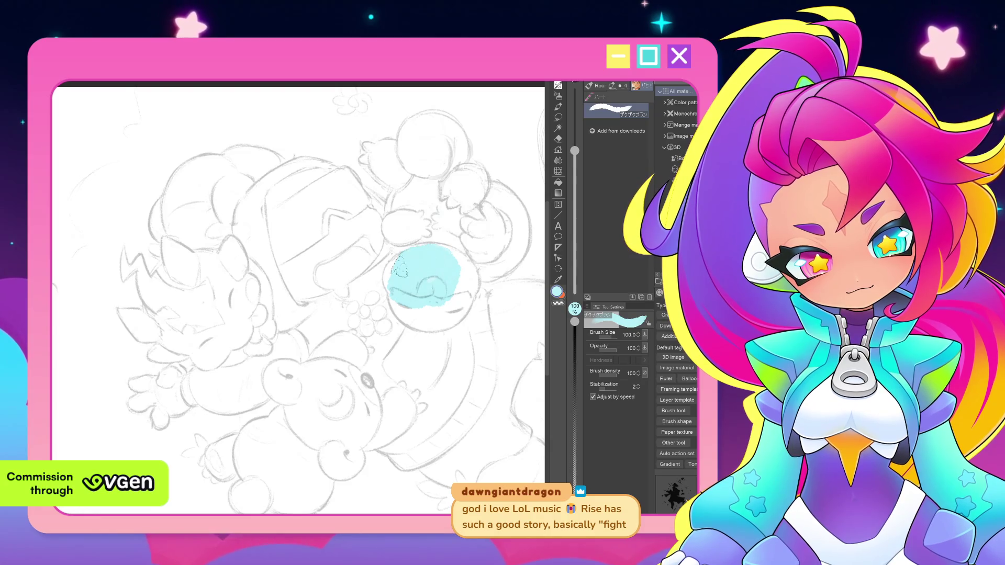
pyautogui.press('[')
pyautogui.press('[')
pyautogui.press('[')
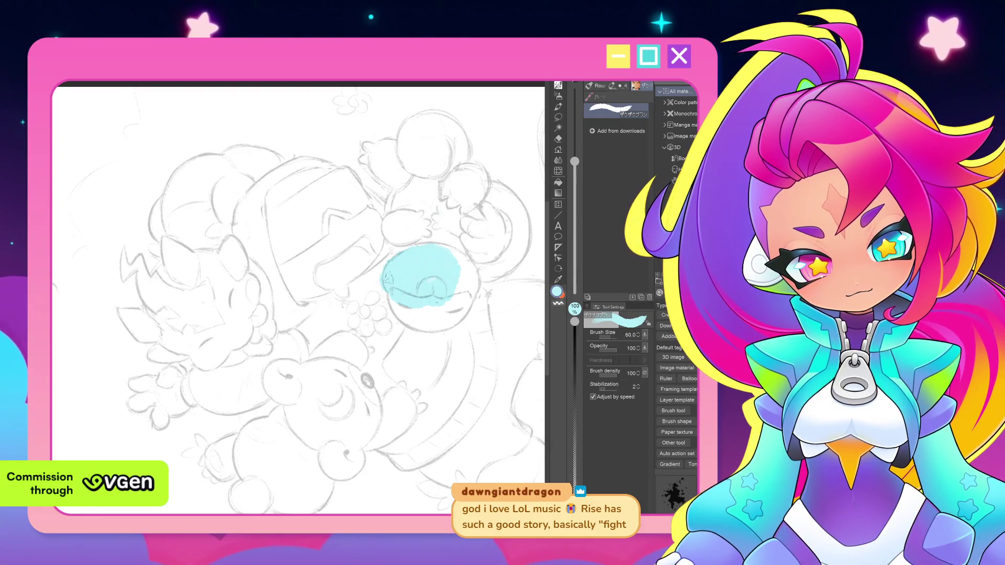
pyautogui.moveTo(443, 315); pyautogui.dragTo(451, 289)
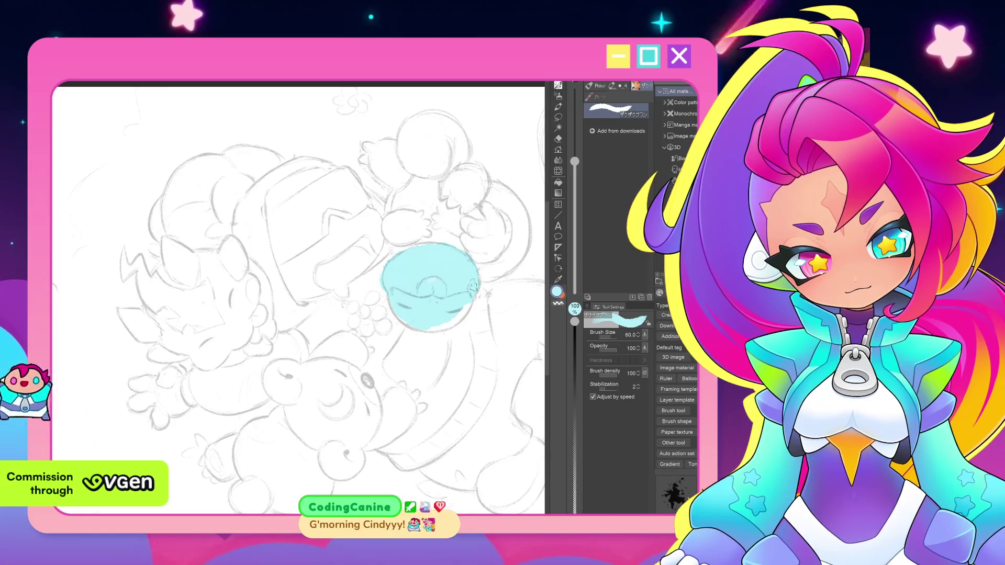
# Rotate the canvas to a comfortable angle and zoom in on the blue head.
pyautogui.press('^')
pyautogui.moveTo(452, 255); pyautogui.dragTo(352, 329)
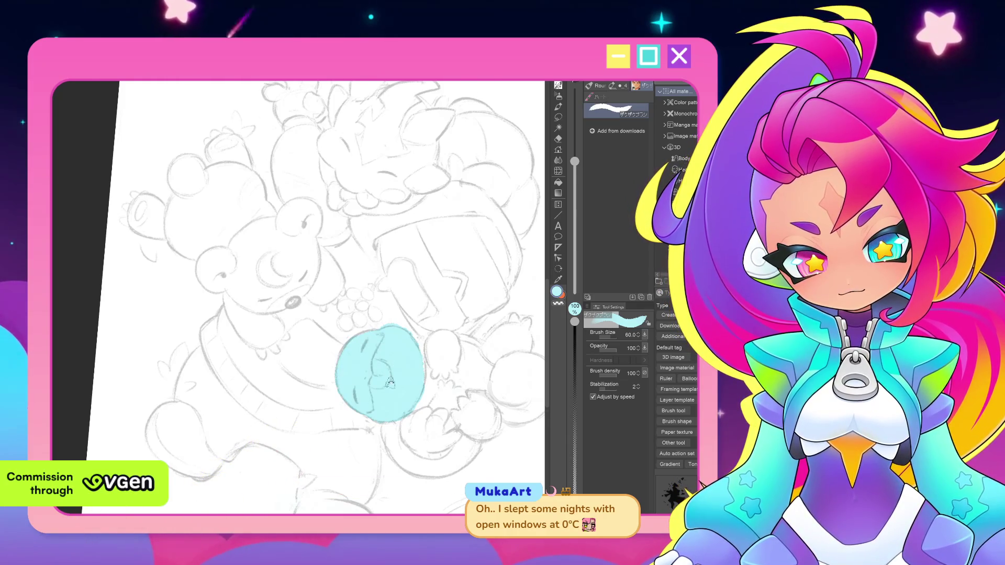
pyautogui.moveTo(391, 383); pyautogui.dragTo(415, 329)
pyautogui.moveTo(426, 363)
pyautogui.mouseDown()
pyautogui.moveTo(461, 303)
pyautogui.moveTo(461, 349)
pyautogui.mouseUp()
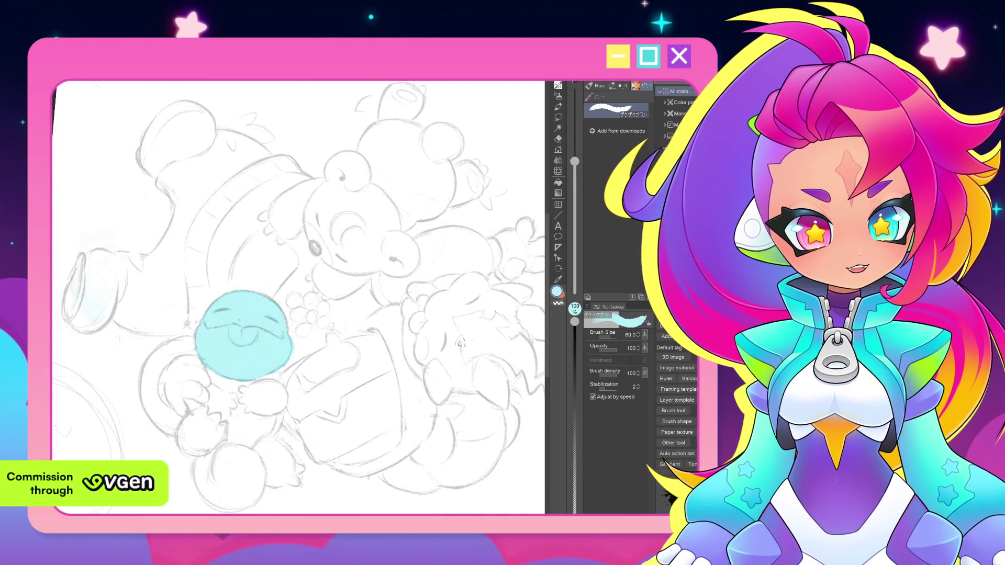
pyautogui.moveTo(446, 365); pyautogui.dragTo(462, 304)
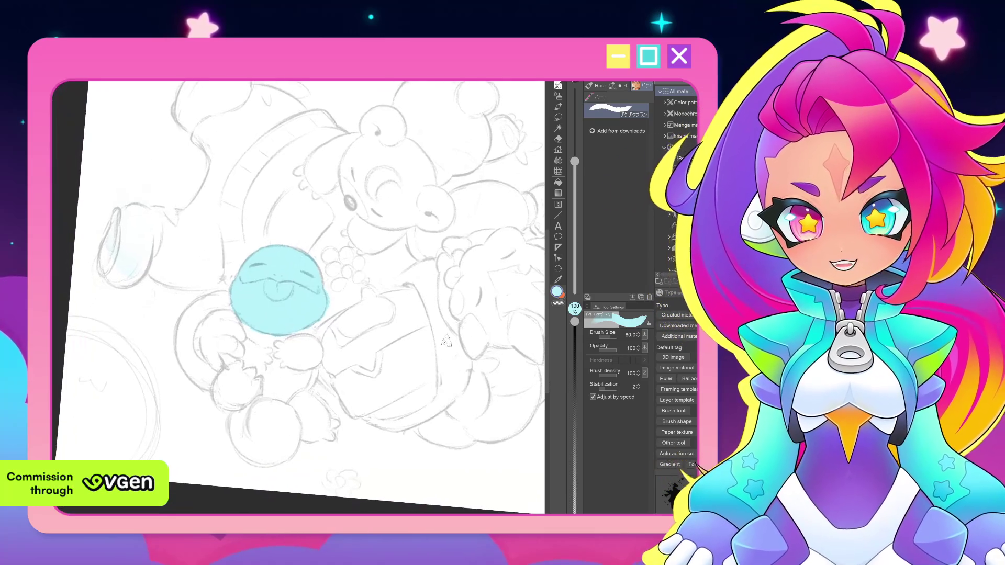
pyautogui.moveTo(381, 352)
pyautogui.mouseDown()
pyautogui.moveTo(441, 349)
pyautogui.moveTo(432, 246)
pyautogui.mouseUp()
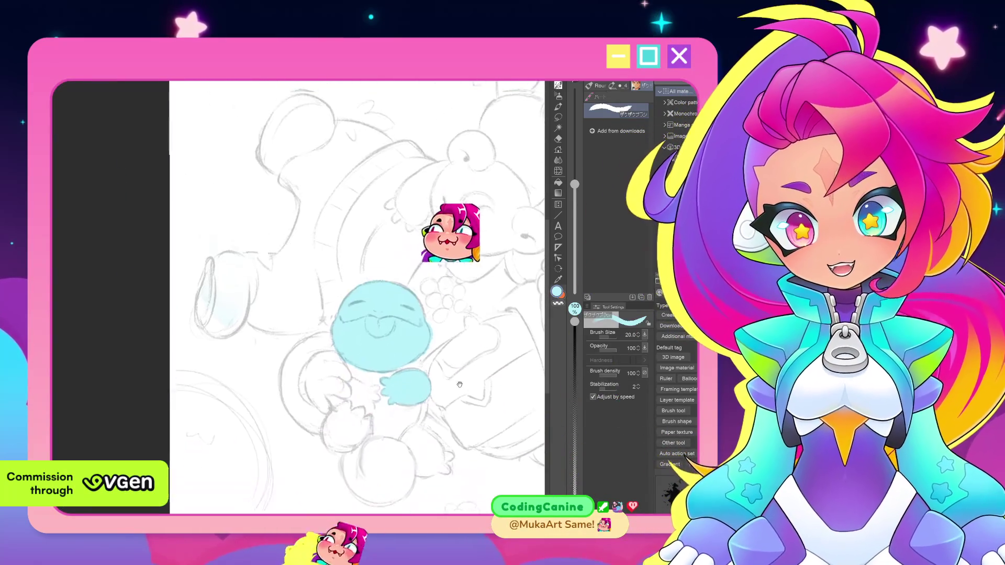
# Paint the creature's paw light blue to match its head.
pyautogui.moveTo(461, 388); pyautogui.dragTo(427, 288)
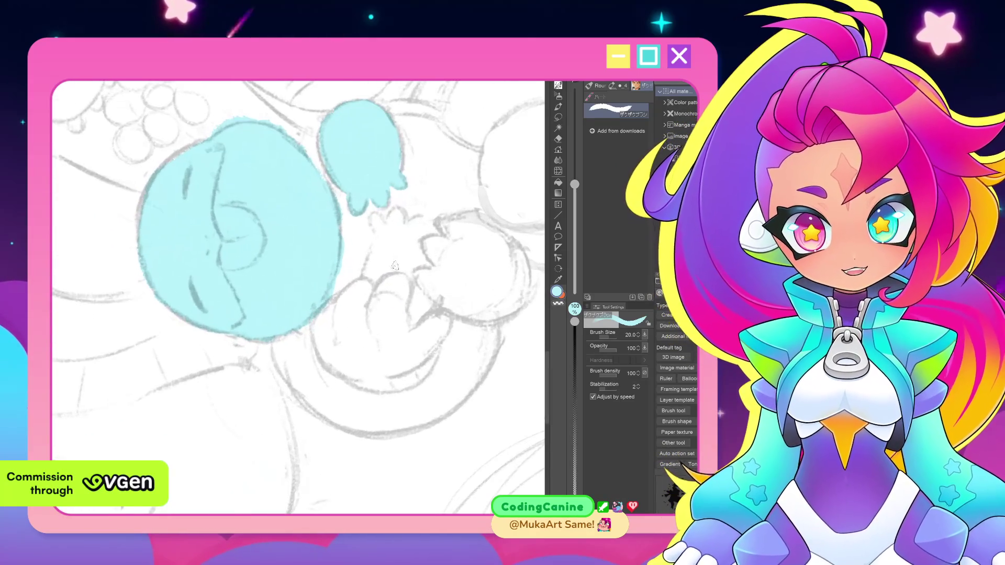
pyautogui.moveTo(374, 227)
pyautogui.mouseDown()
pyautogui.moveTo(382, 217)
pyautogui.moveTo(401, 231)
pyautogui.moveTo(392, 247)
pyautogui.moveTo(377, 230)
pyautogui.moveTo(375, 271)
pyautogui.moveTo(410, 245)
pyautogui.mouseUp()
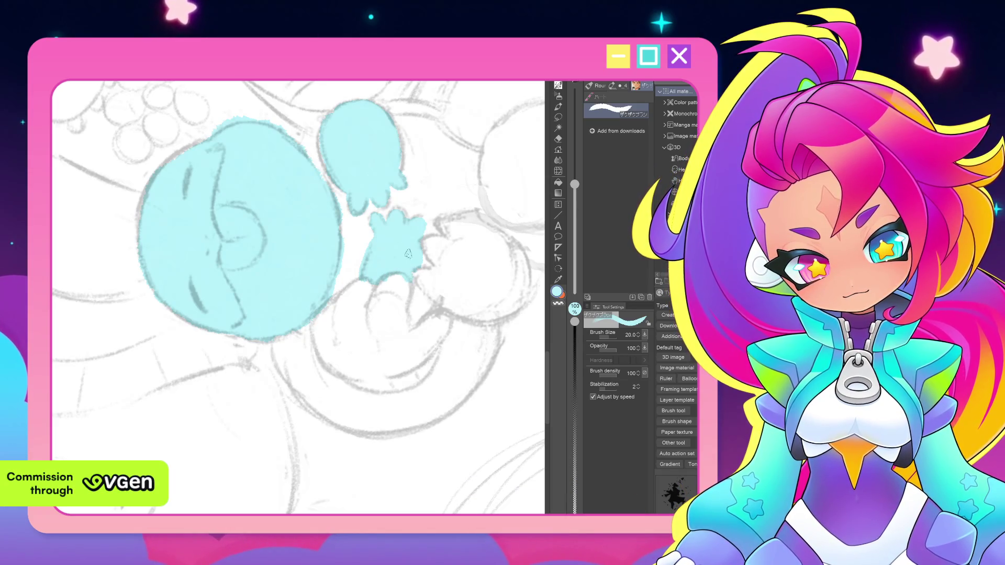
pyautogui.press('e')
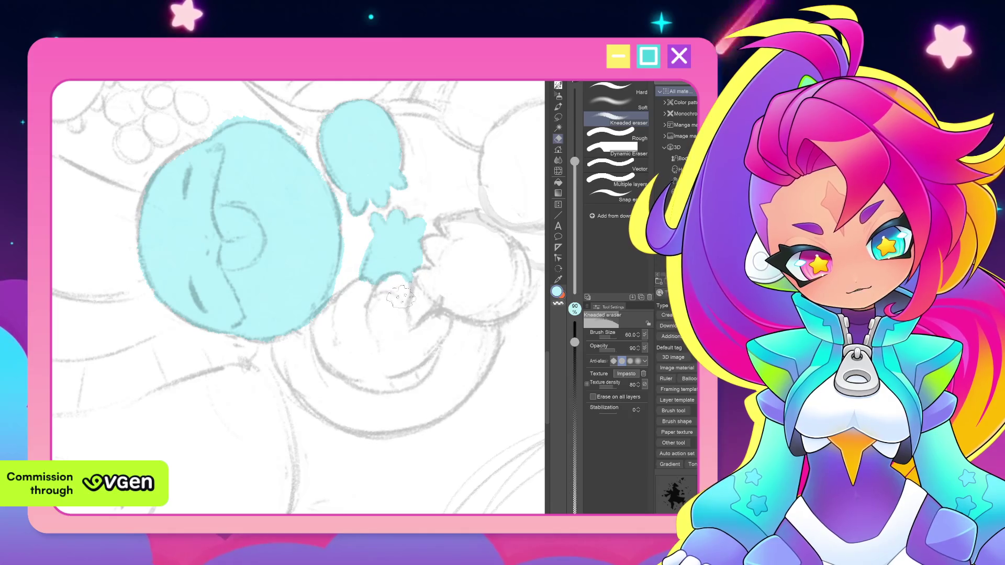
pyautogui.moveTo(416, 275); pyautogui.dragTo(407, 279)
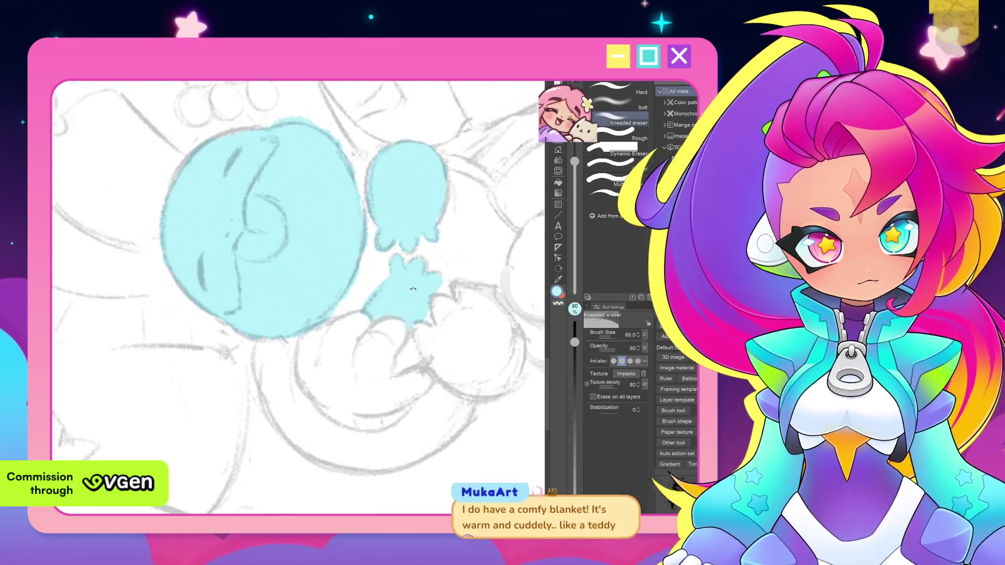
# Switch back to the brush and turn the creature upright, centred in view.
pyautogui.press('b')
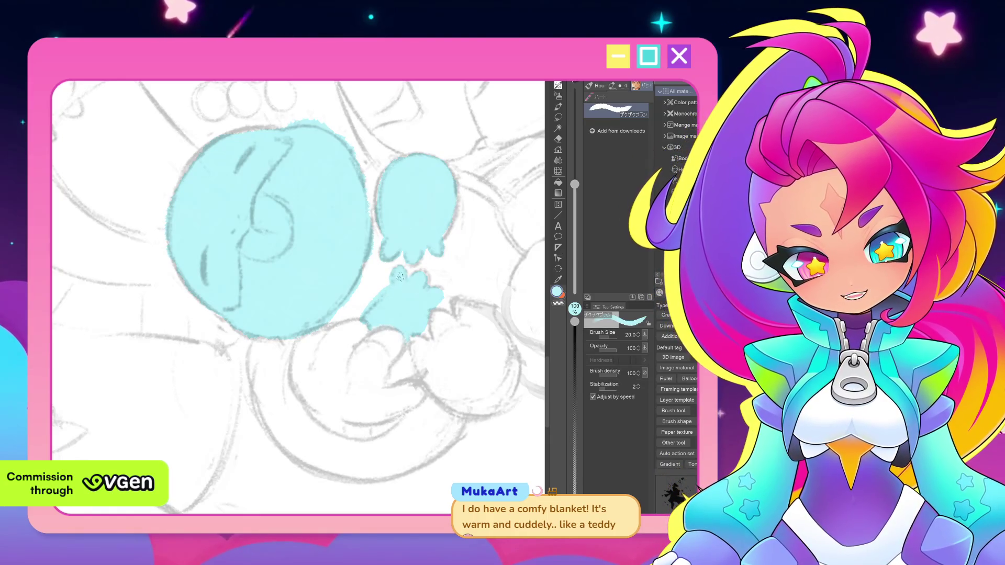
pyautogui.moveTo(443, 250); pyautogui.dragTo(421, 373)
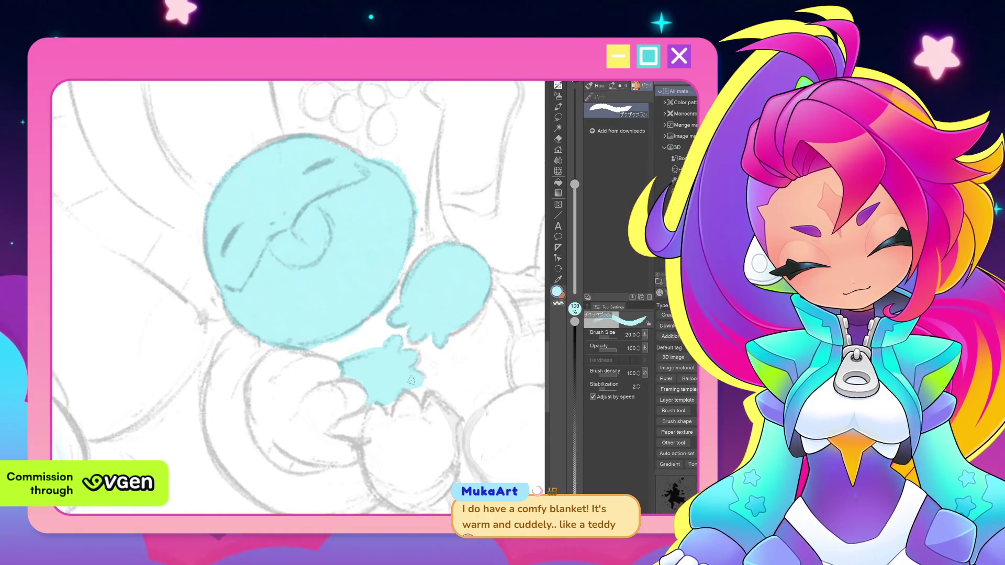
pyautogui.moveTo(432, 293); pyautogui.dragTo(401, 369)
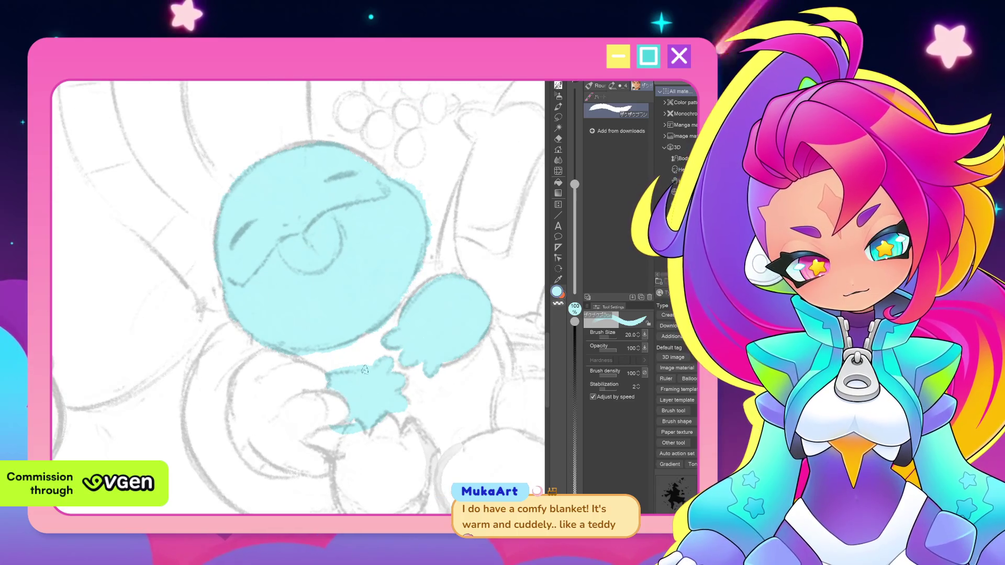
pyautogui.moveTo(408, 262)
pyautogui.mouseDown()
pyautogui.moveTo(281, 410)
pyautogui.moveTo(483, 274)
pyautogui.moveTo(503, 355)
pyautogui.moveTo(464, 382)
pyautogui.moveTo(450, 363)
pyautogui.mouseUp()
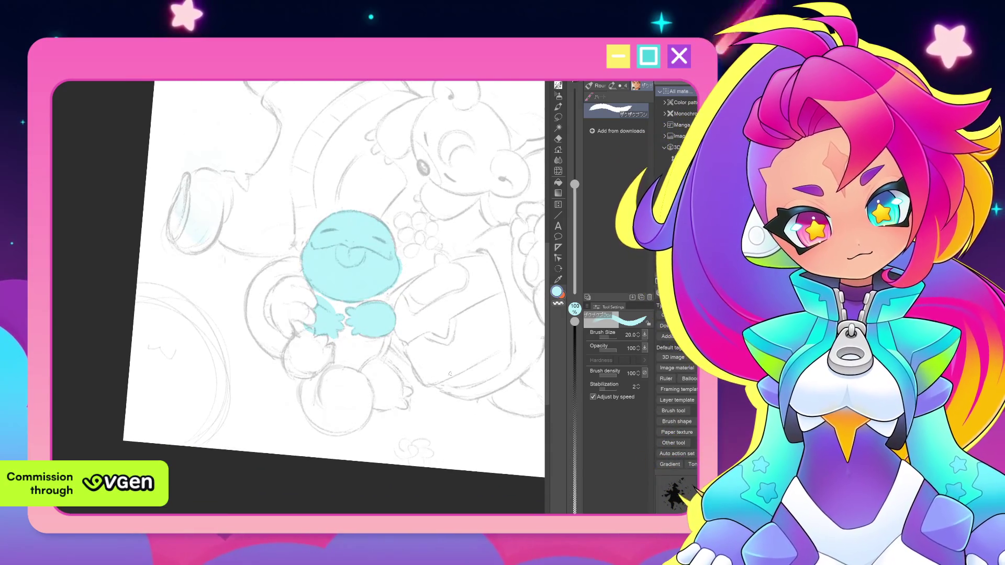
pyautogui.moveTo(451, 362)
pyautogui.mouseDown()
pyautogui.moveTo(442, 391)
pyautogui.moveTo(441, 372)
pyautogui.mouseUp()
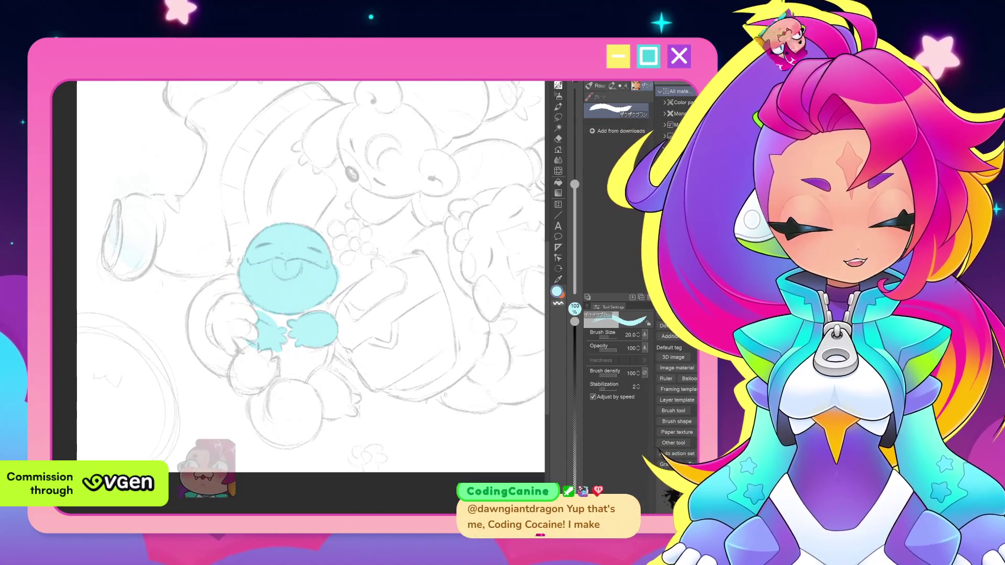
pyautogui.scroll(2, 441, 372)
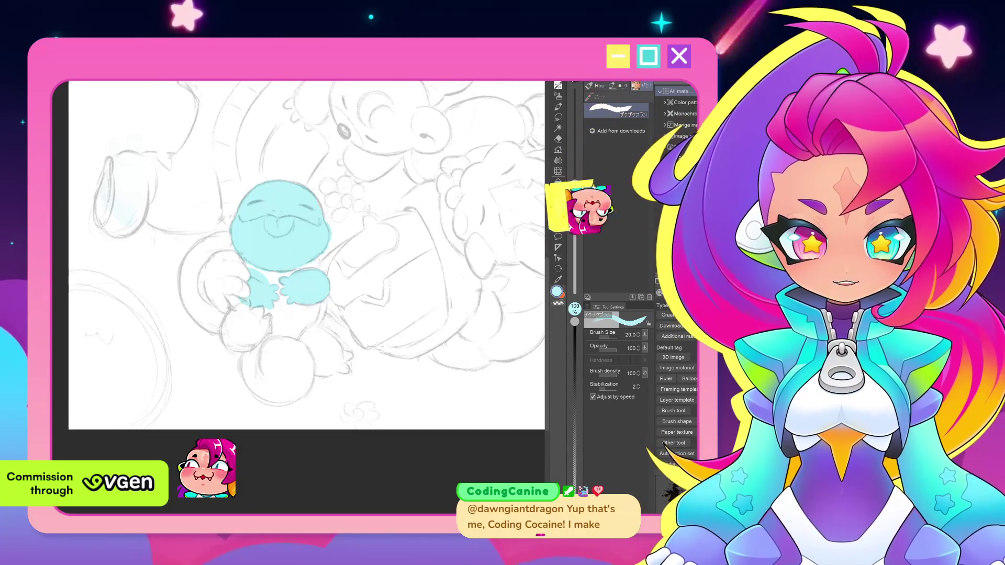
pyautogui.scroll(2, 442, 372)
pyautogui.scroll(1, 443, 372)
pyautogui.moveTo(443, 372); pyautogui.dragTo(456, 333)
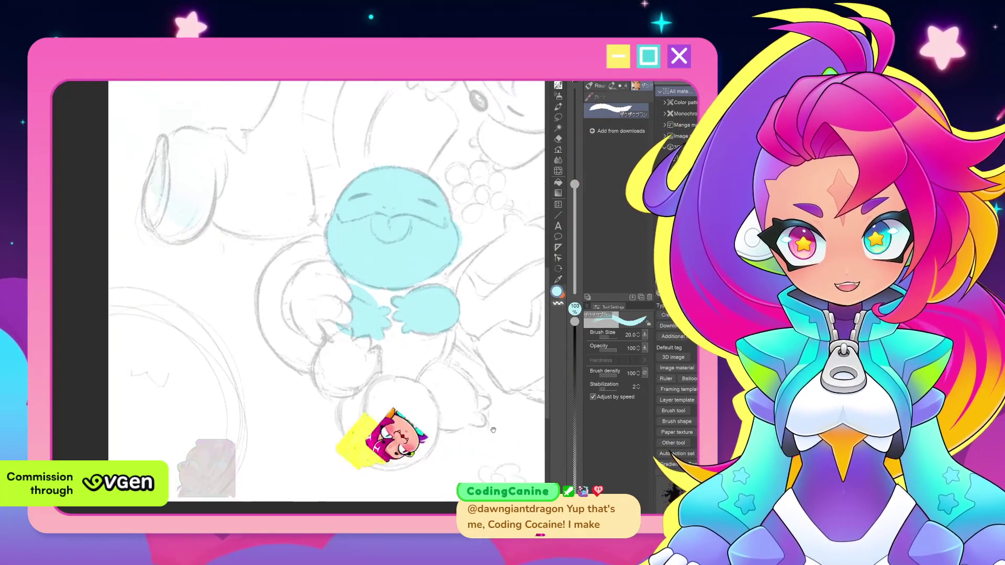
pyautogui.scroll(1, 456, 333)
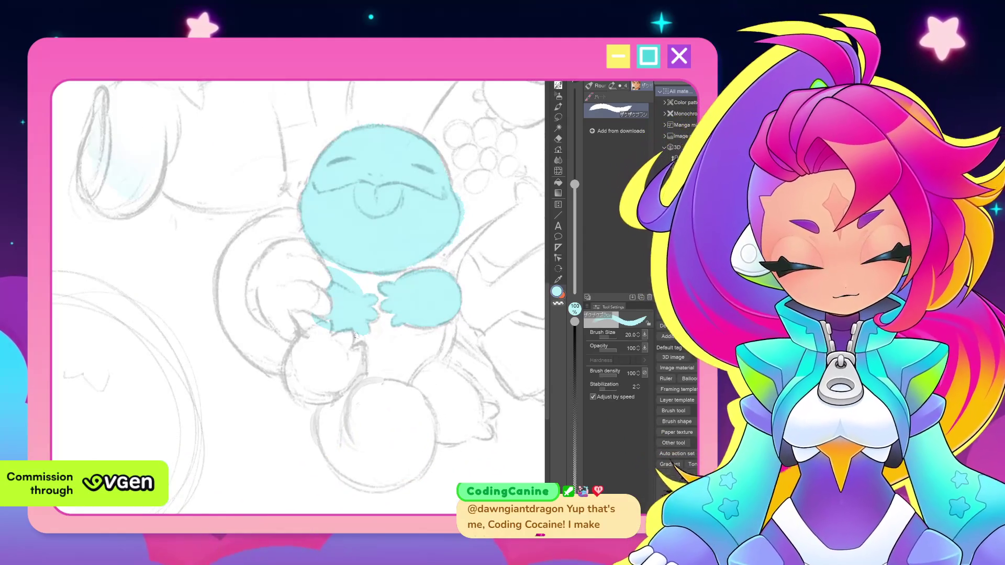
# Fill the creature's left foot light blue with an enlarged brush.
pyautogui.press(']')
pyautogui.press(']')
pyautogui.press(']')
pyautogui.moveTo(307, 337)
pyautogui.mouseDown()
pyautogui.moveTo(298, 385)
pyautogui.moveTo(326, 392)
pyautogui.moveTo(337, 377)
pyautogui.moveTo(330, 387)
pyautogui.mouseUp()
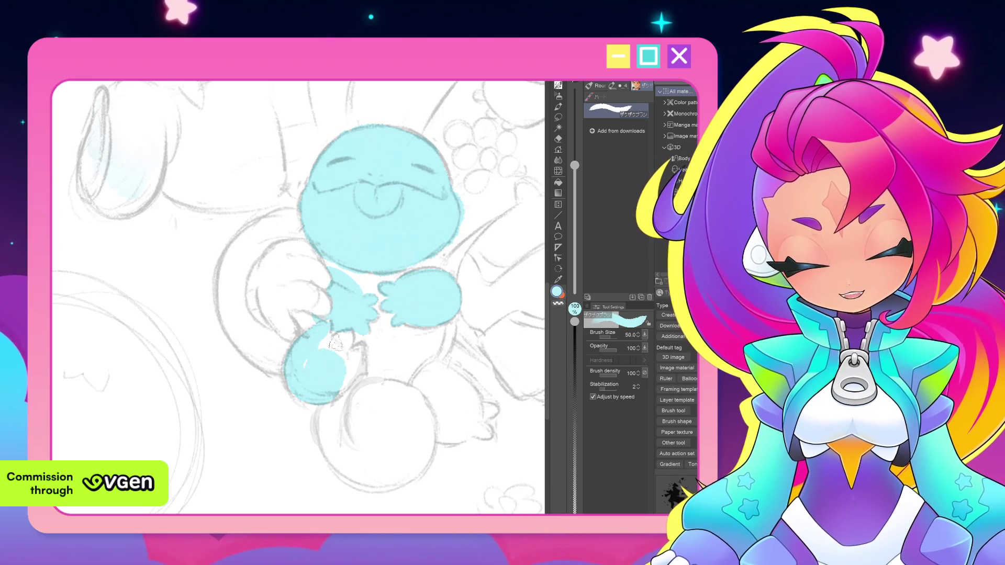
pyautogui.press('[')
pyautogui.press('[')
pyautogui.press('[')
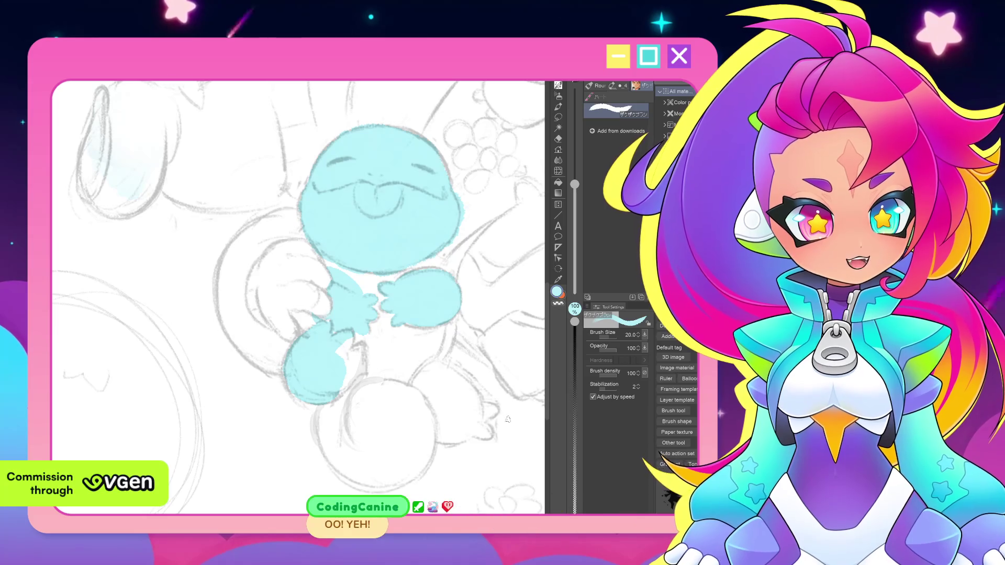
pyautogui.scroll(-2, 507, 417)
pyautogui.moveTo(476, 424); pyautogui.dragTo(456, 419)
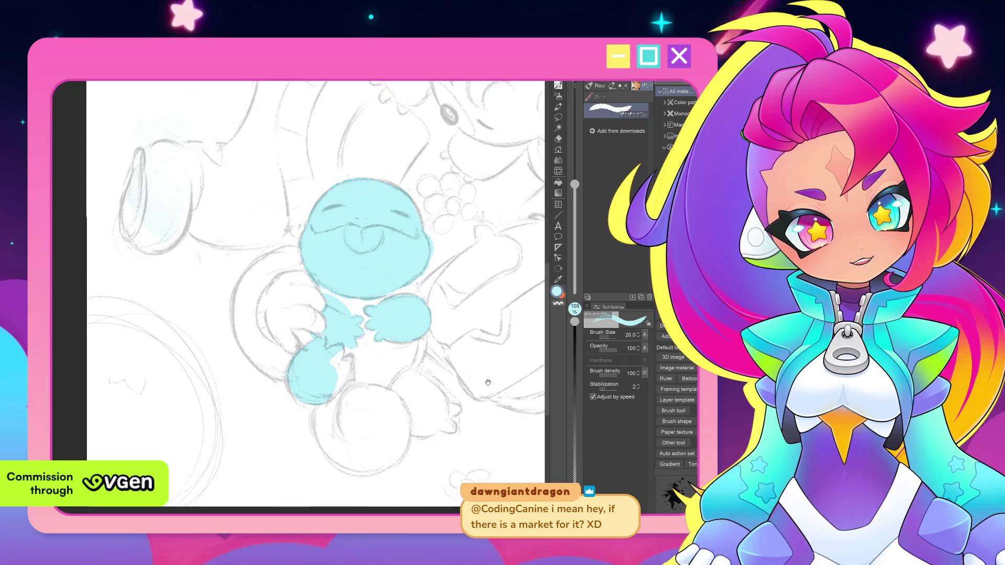
pyautogui.moveTo(486, 383); pyautogui.dragTo(486, 381)
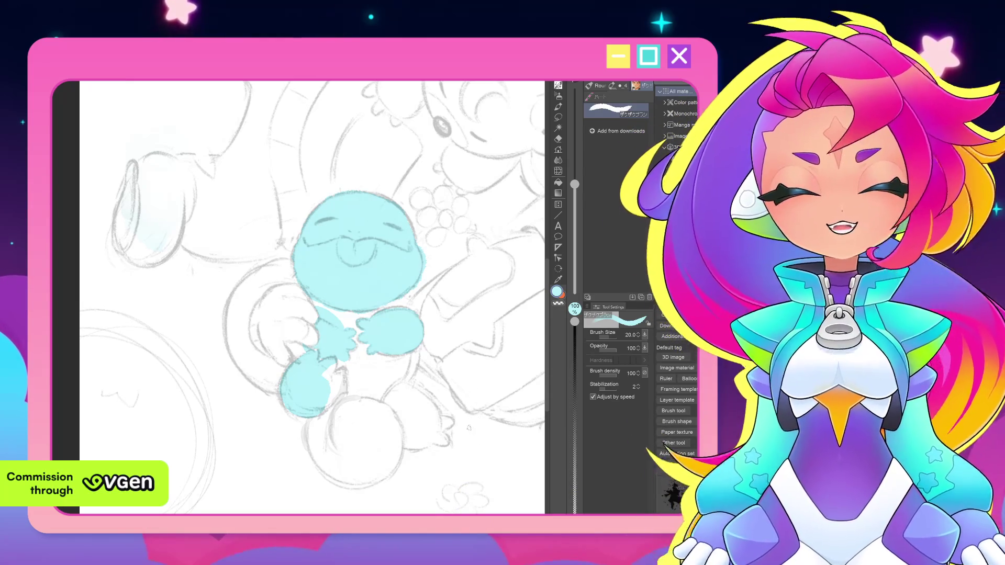
pyautogui.scroll(1, 458, 386)
pyautogui.scroll(1, 408, 377)
pyautogui.scroll(1, 354, 364)
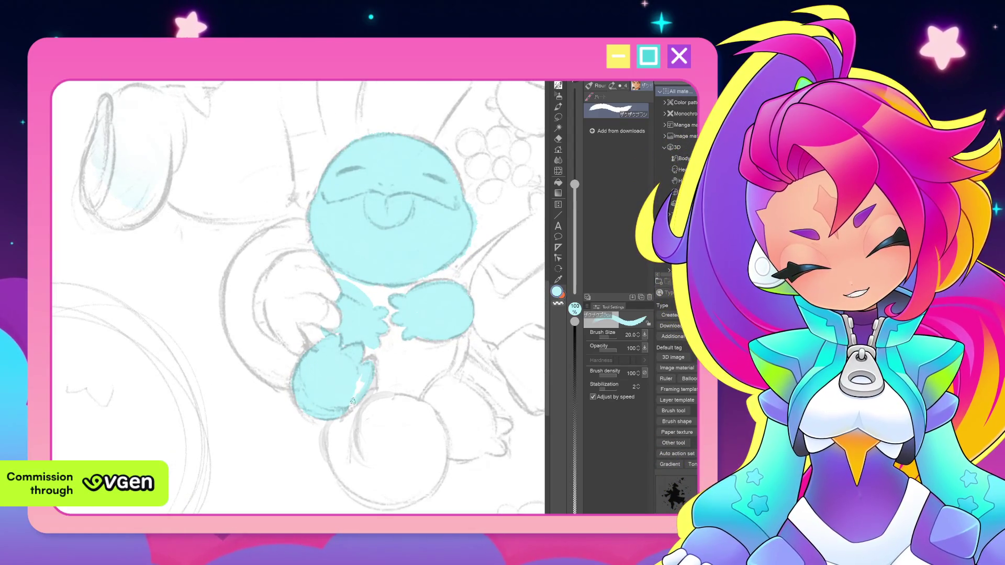
# Extend the blue along the lower edge and paint the right foot light blue.
pyautogui.moveTo(370, 367)
pyautogui.mouseDown()
pyautogui.moveTo(301, 409)
pyautogui.moveTo(431, 368)
pyautogui.mouseUp()
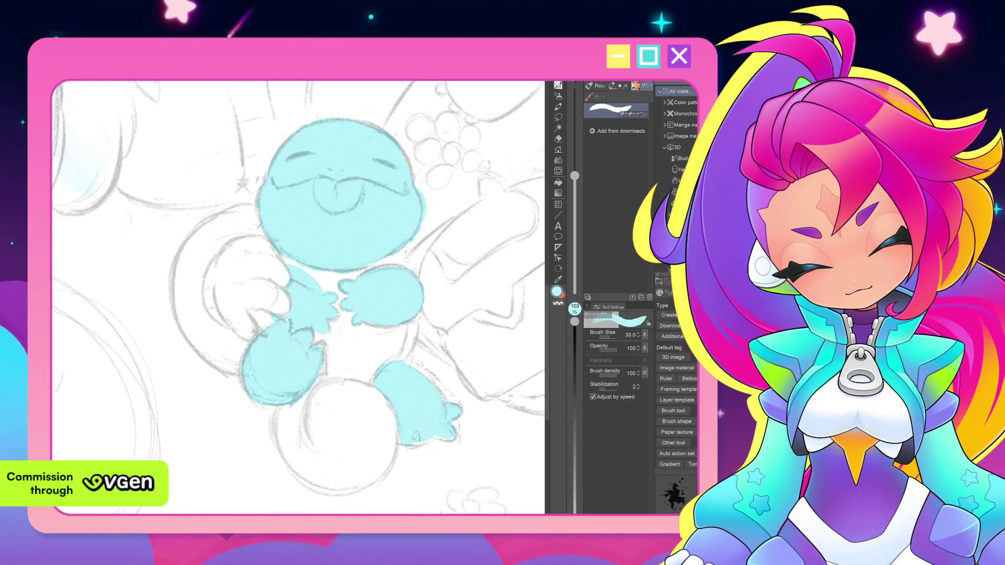
pyautogui.moveTo(307, 395)
pyautogui.mouseDown()
pyautogui.moveTo(288, 420)
pyautogui.moveTo(345, 456)
pyautogui.moveTo(378, 416)
pyautogui.moveTo(374, 425)
pyautogui.mouseUp()
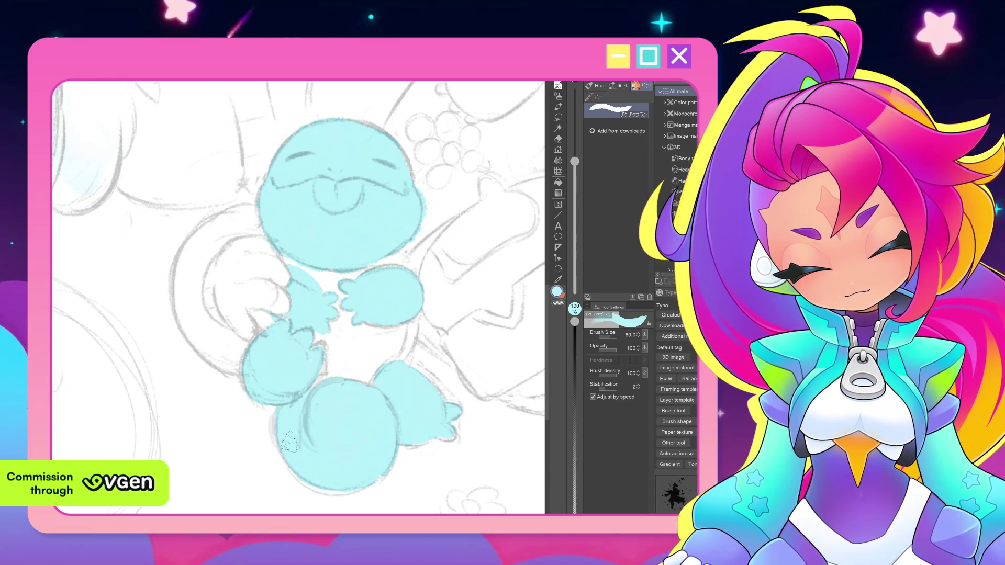
pyautogui.scroll(-2, 386, 396)
pyautogui.scroll(-1, 432, 354)
pyautogui.scroll(-1, 471, 322)
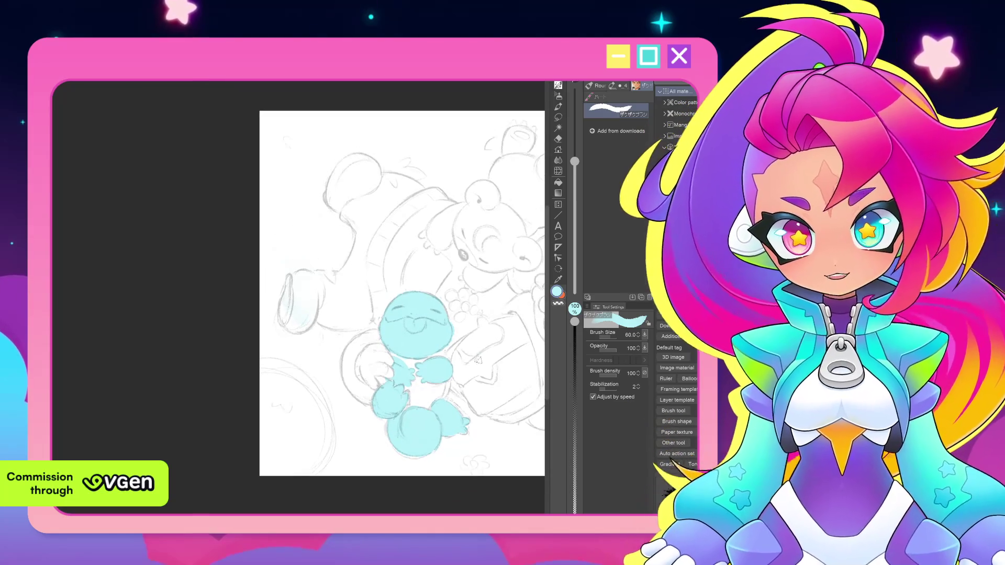
pyautogui.scroll(1, 487, 346)
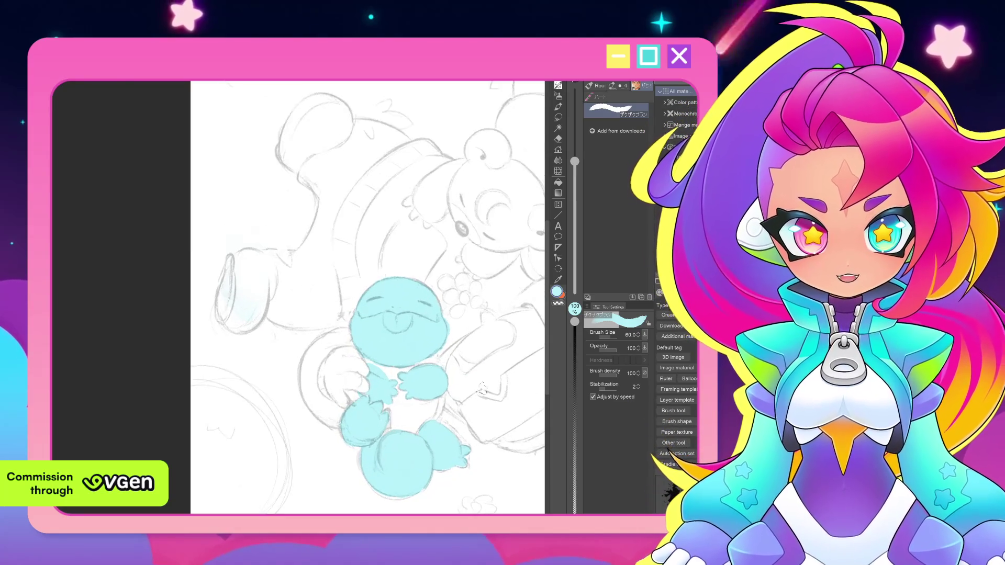
pyautogui.hscroll(1, 495, 380)
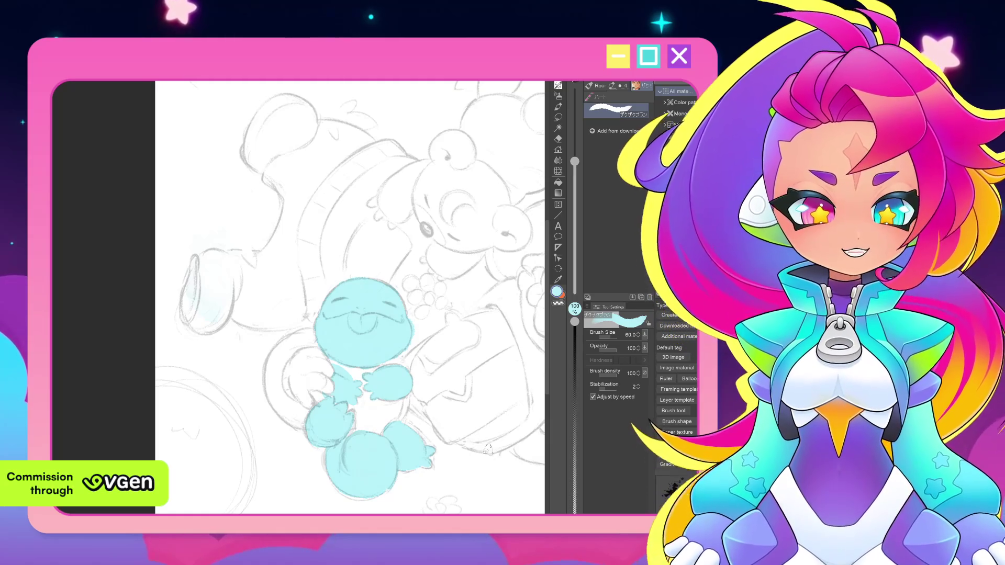
pyautogui.scroll(2, 488, 454)
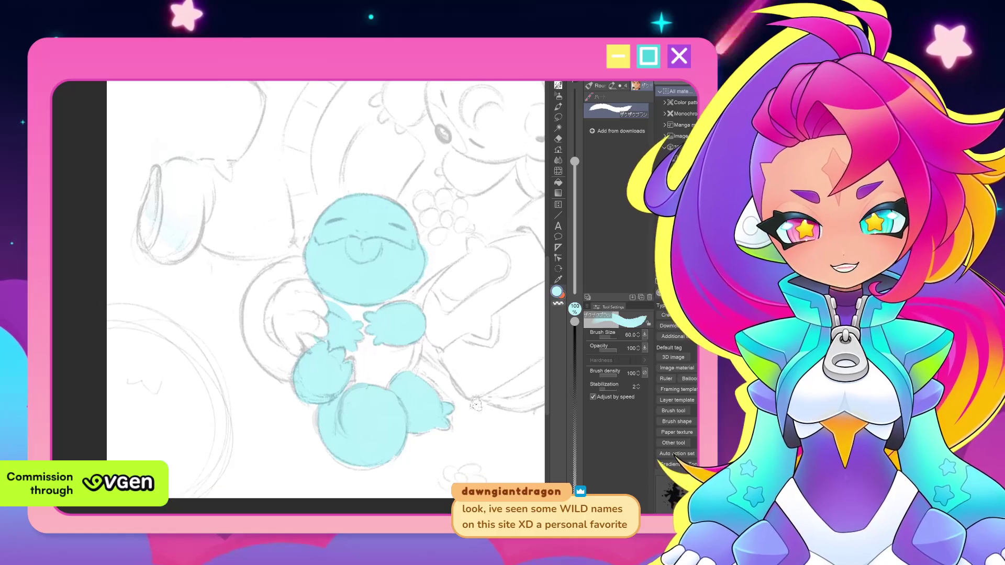
# Switch to the Kneaded eraser at brush size 20 and tilt the canvas view.
pyautogui.press('e')
pyautogui.scroll(1, 345, 331)
pyautogui.press('[')
pyautogui.press('[')
pyautogui.press('[')
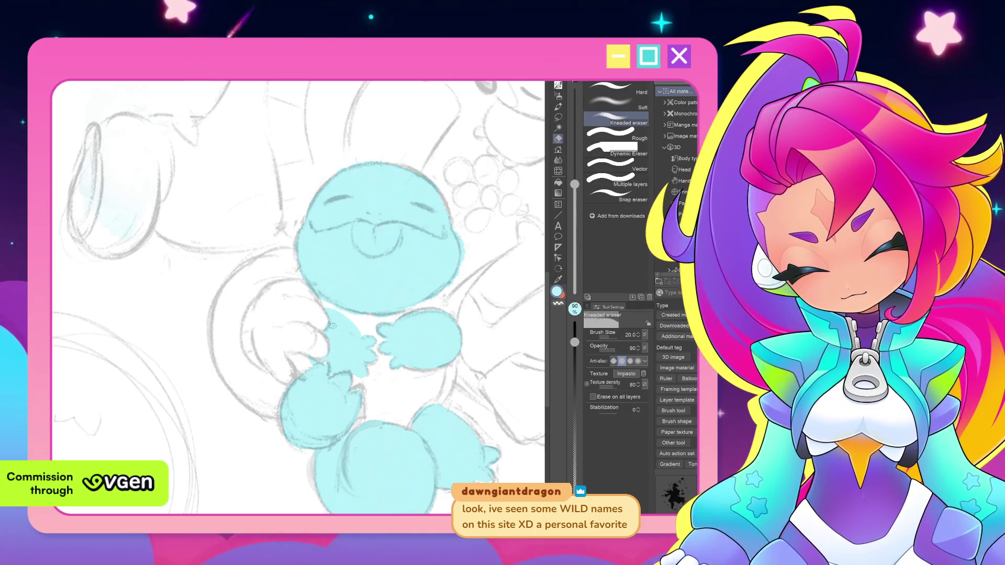
pyautogui.scroll(-1, 448, 261)
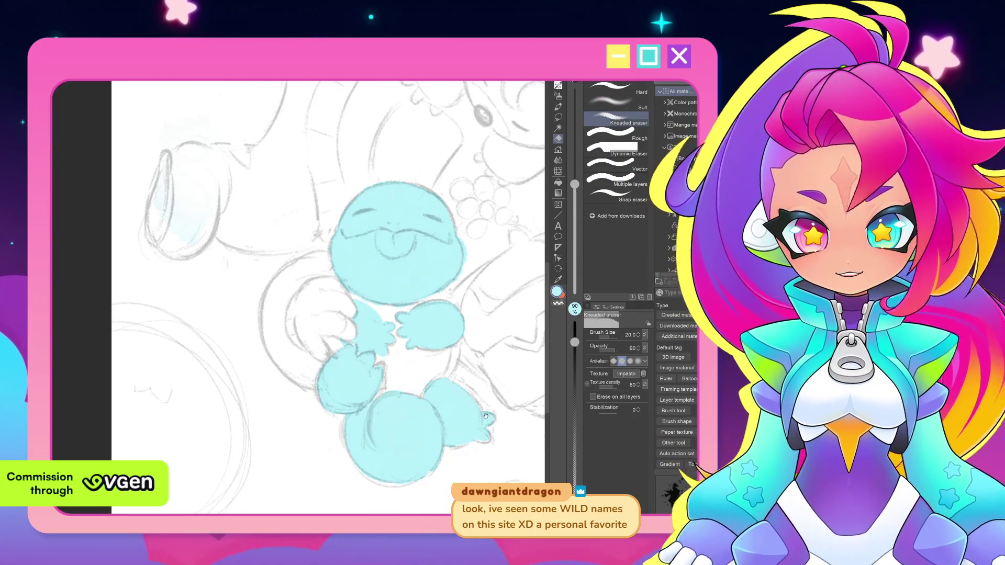
pyautogui.scroll(-1, 478, 342)
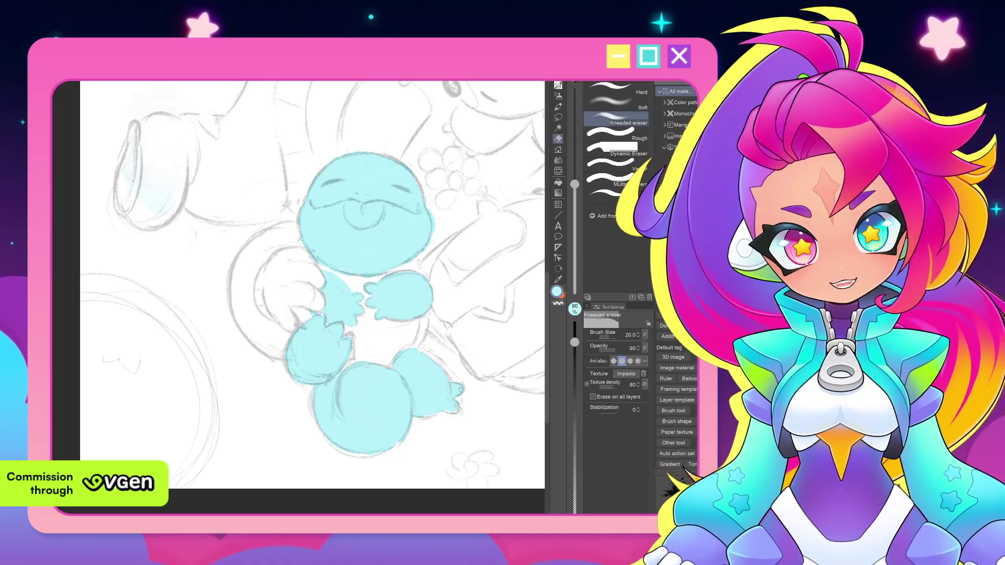
pyautogui.moveTo(466, 374)
pyautogui.mouseDown()
pyautogui.moveTo(474, 434)
pyautogui.moveTo(456, 359)
pyautogui.mouseUp()
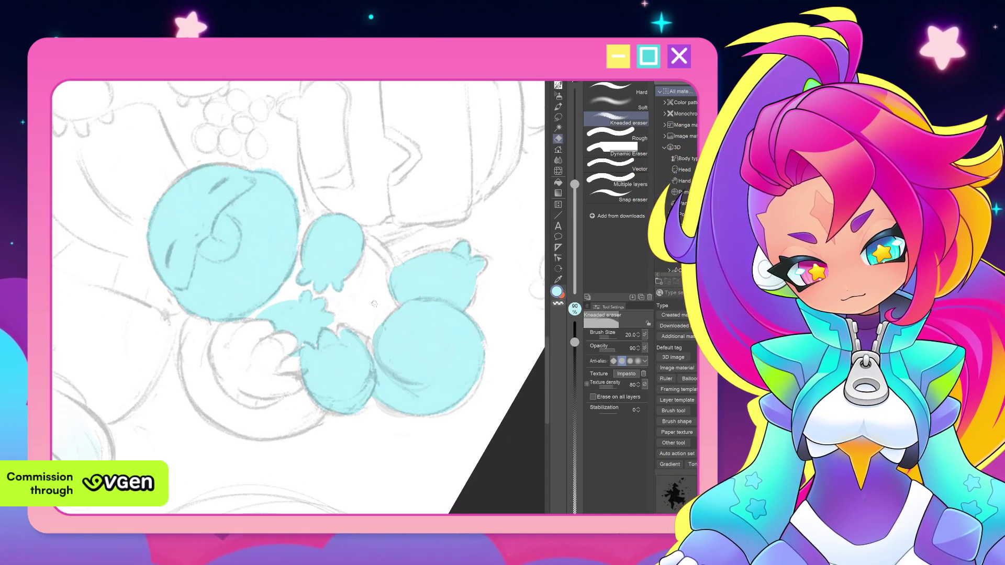
# Return to the round brush, view the whole sketch, and change the painting colour to yellow.
pyautogui.press('b')
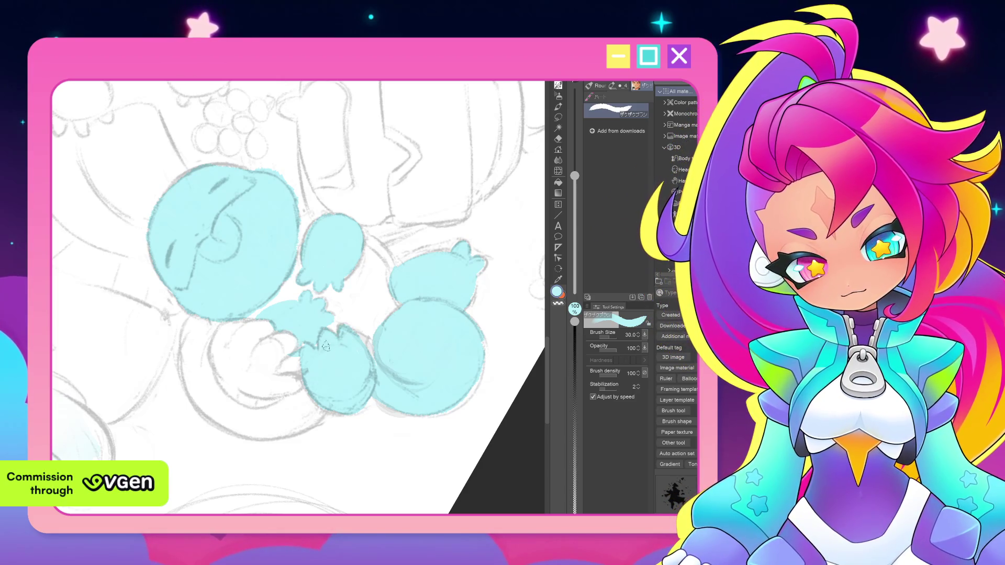
pyautogui.scroll(-3, 313, 326)
pyautogui.moveTo(312, 326)
pyautogui.mouseDown()
pyautogui.moveTo(446, 320)
pyautogui.moveTo(435, 375)
pyautogui.moveTo(429, 296)
pyautogui.mouseUp()
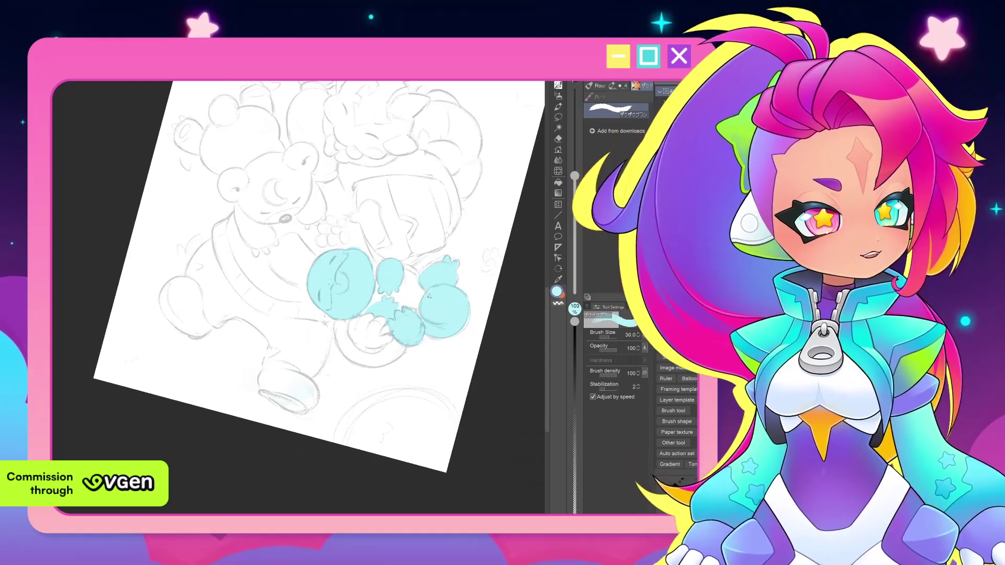
pyautogui.scroll(2, 465, 337)
pyautogui.scroll(2, 465, 338)
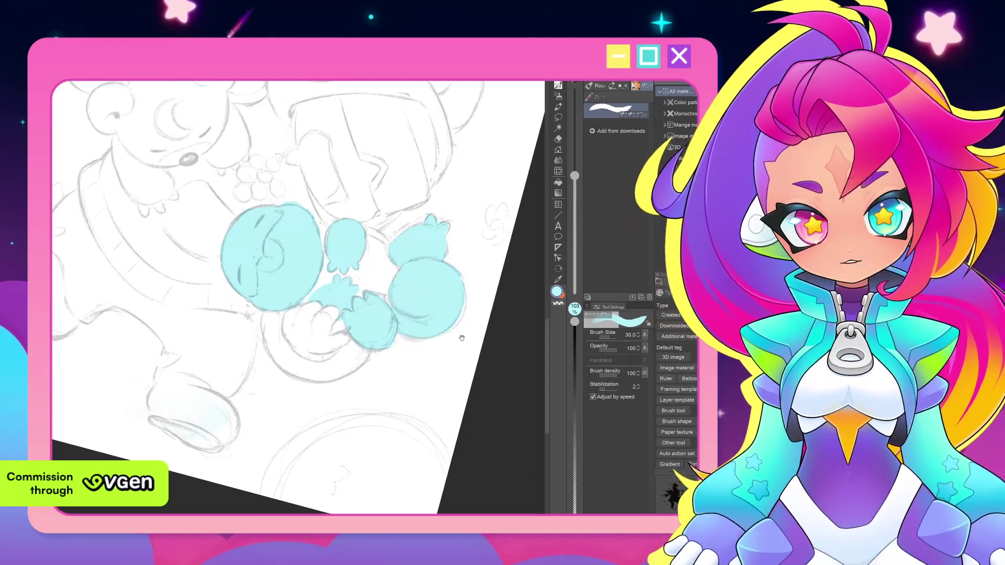
pyautogui.moveTo(465, 338); pyautogui.dragTo(471, 346)
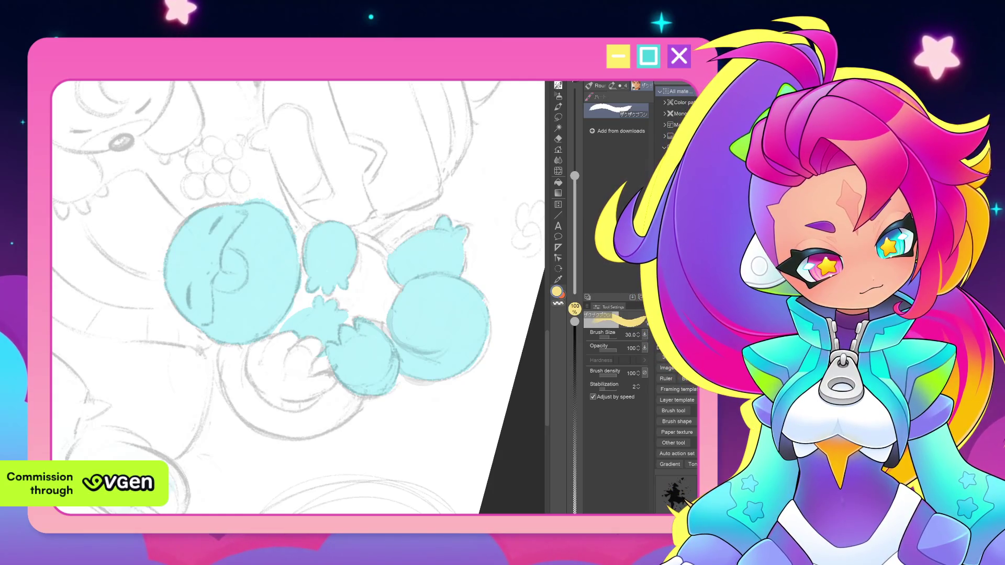
# Test small yellow strokes in the gap and undo each with Ctrl+Z.
pyautogui.hotkey('ctrl', 'z')
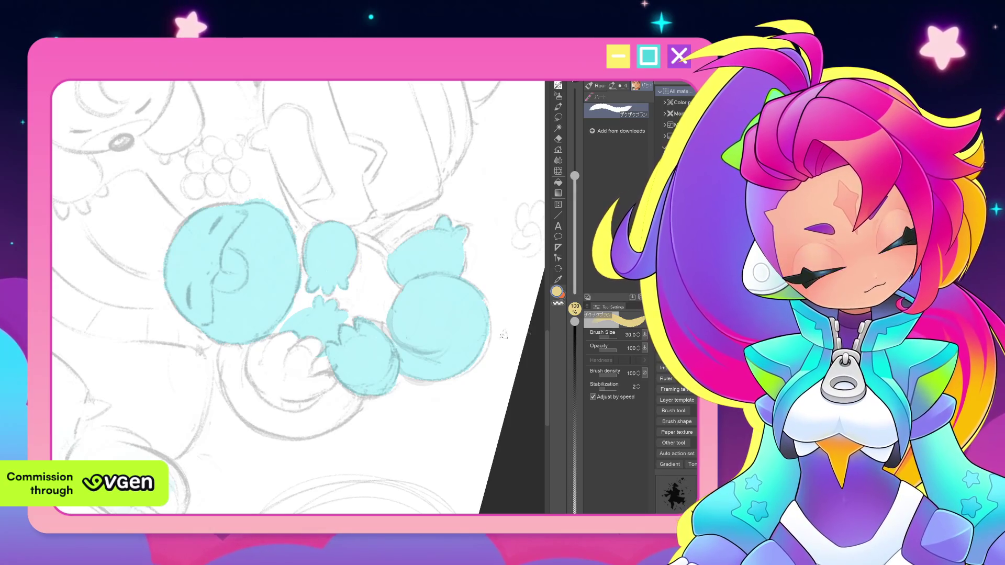
pyautogui.moveTo(362, 250); pyautogui.dragTo(357, 277)
pyautogui.hotkey('ctrl', 'z')
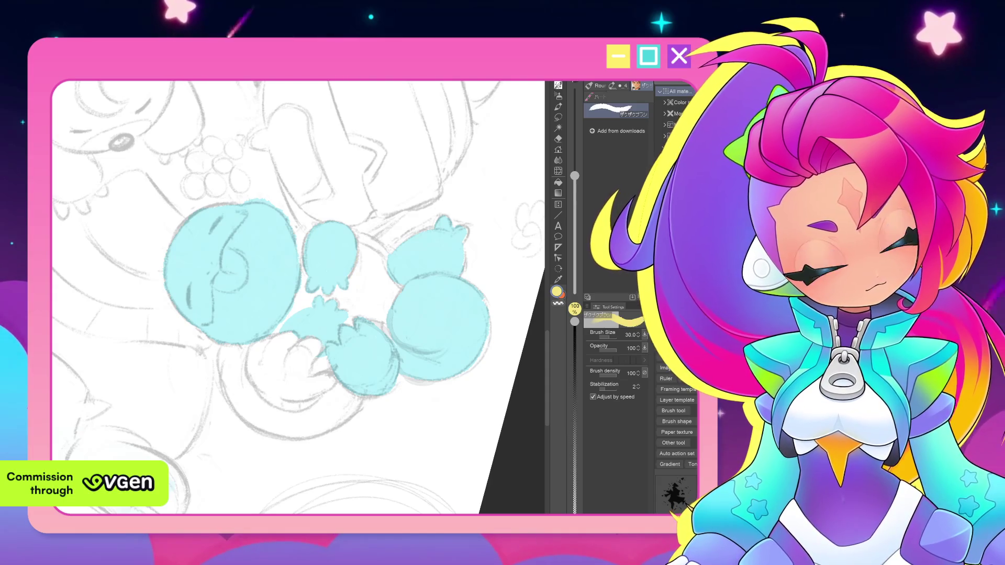
pyautogui.moveTo(363, 272); pyautogui.dragTo(358, 303)
pyautogui.hotkey('ctrl', 'z')
# Brush a yellow patch into the gap between the creature's blue head and body.
pyautogui.moveTo(361, 255); pyautogui.dragTo(357, 296)
pyautogui.moveTo(367, 261); pyautogui.dragTo(379, 307)
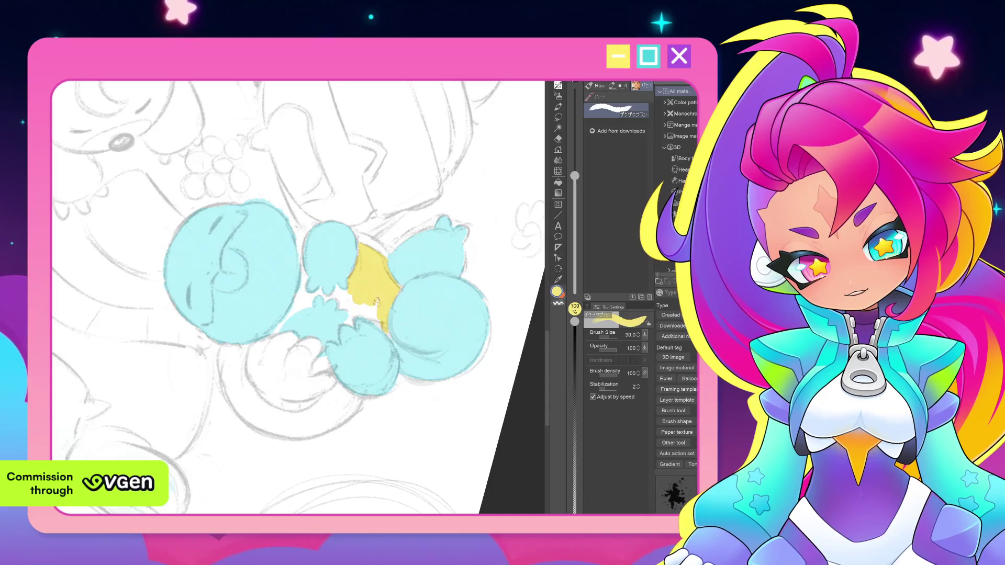
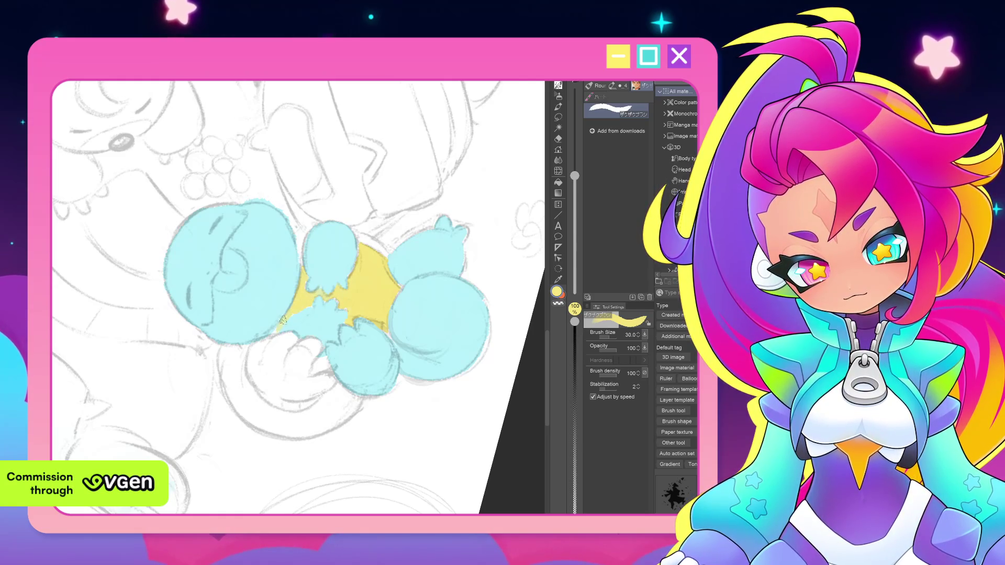
# Zoom out and rotate the canvas until the whole sketch page sits roughly upright.
pyautogui.moveTo(352, 276); pyautogui.dragTo(326, 262)
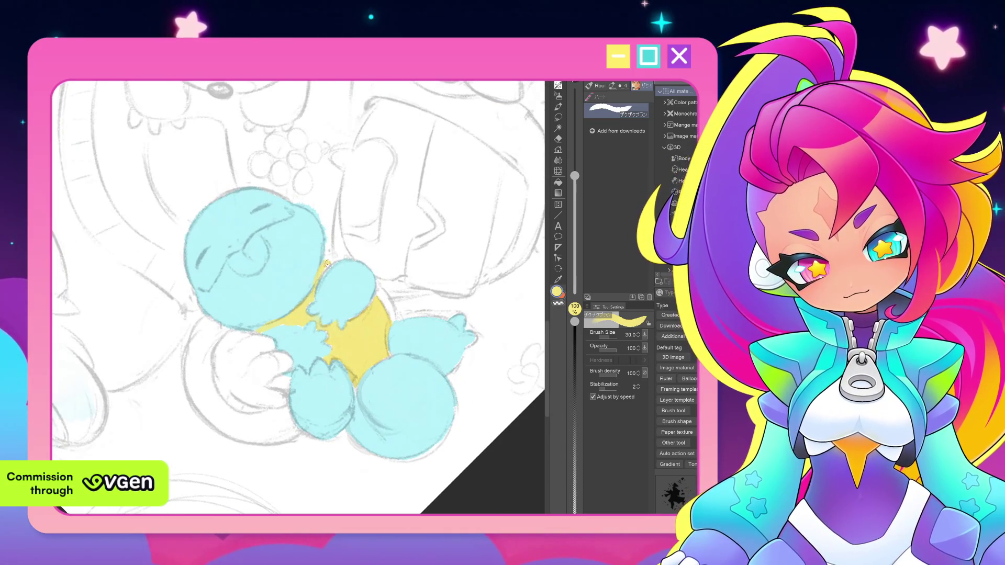
pyautogui.scroll(-3, 319, 296)
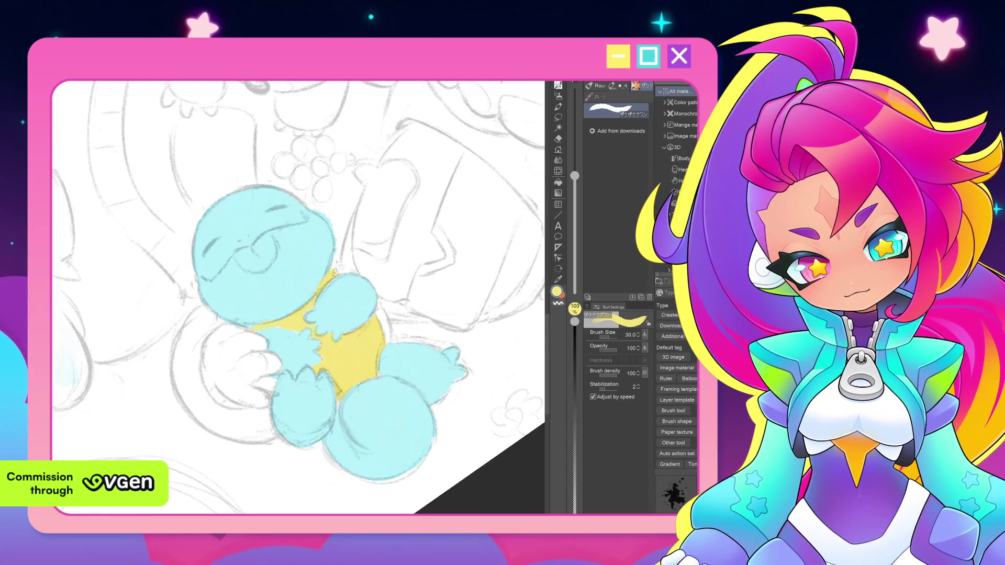
pyautogui.moveTo(319, 295); pyautogui.dragTo(323, 289)
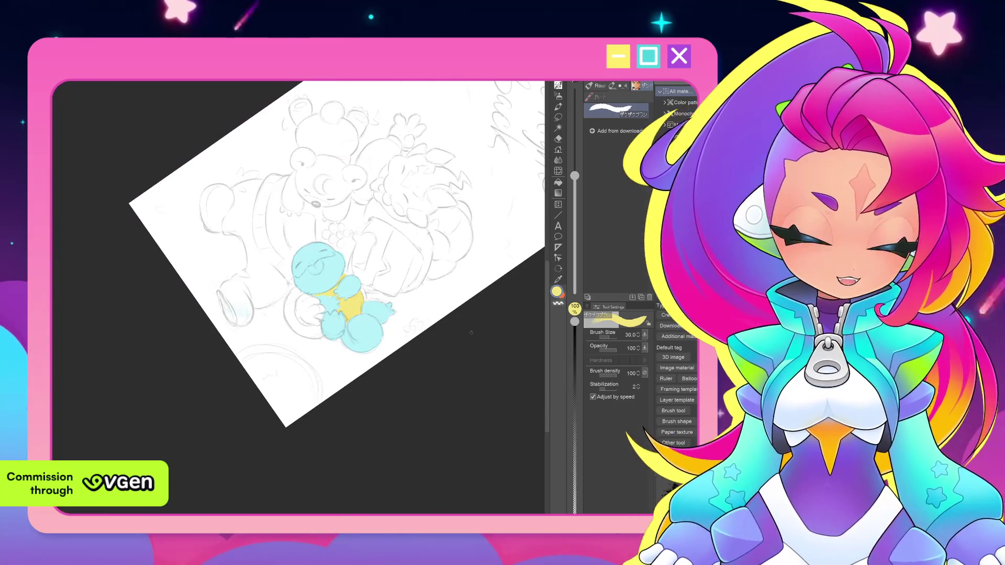
pyautogui.press('-')
pyautogui.moveTo(416, 381); pyautogui.dragTo(440, 405)
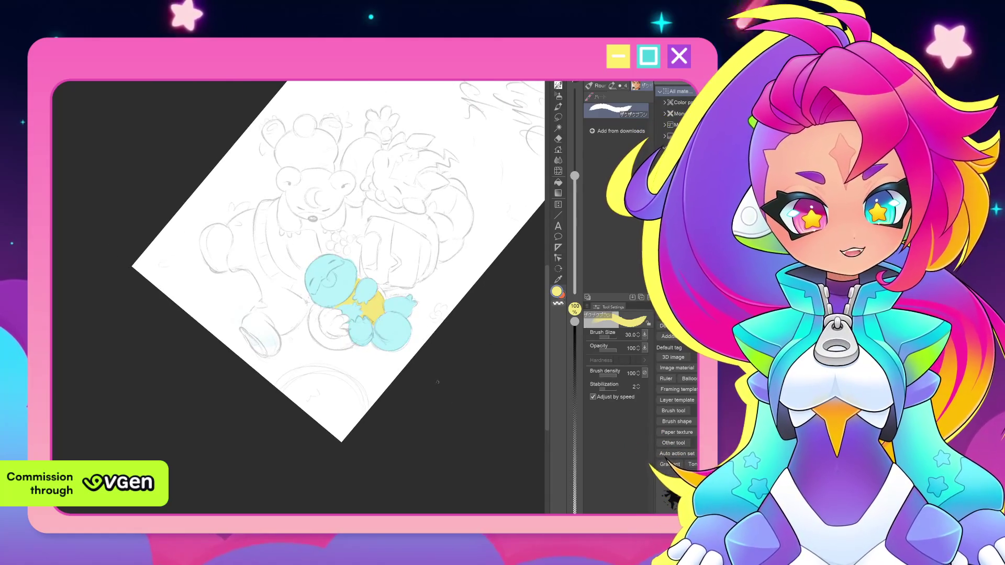
pyautogui.scroll(2, 427, 355)
pyautogui.press('^')
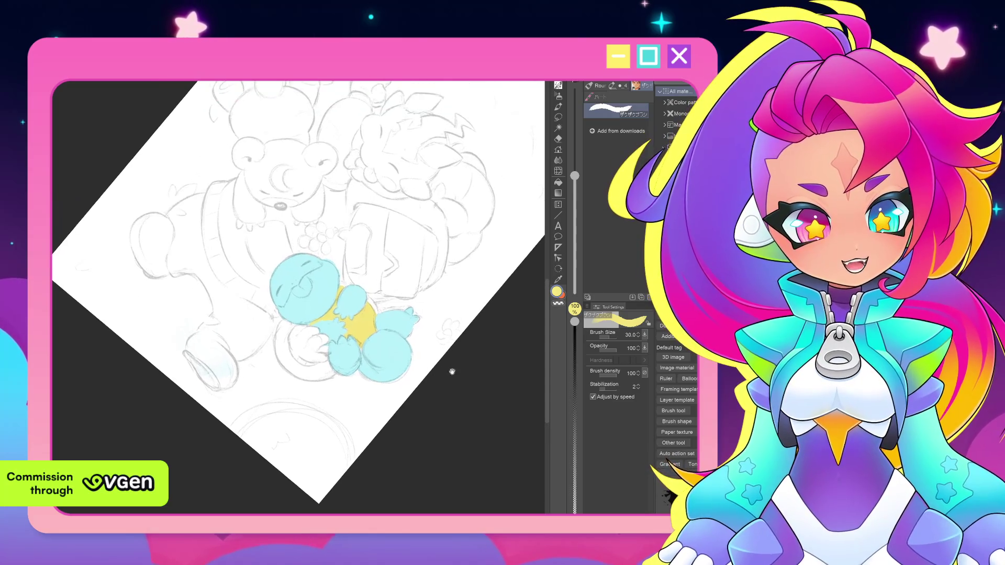
pyautogui.press('^')
pyautogui.press('^')
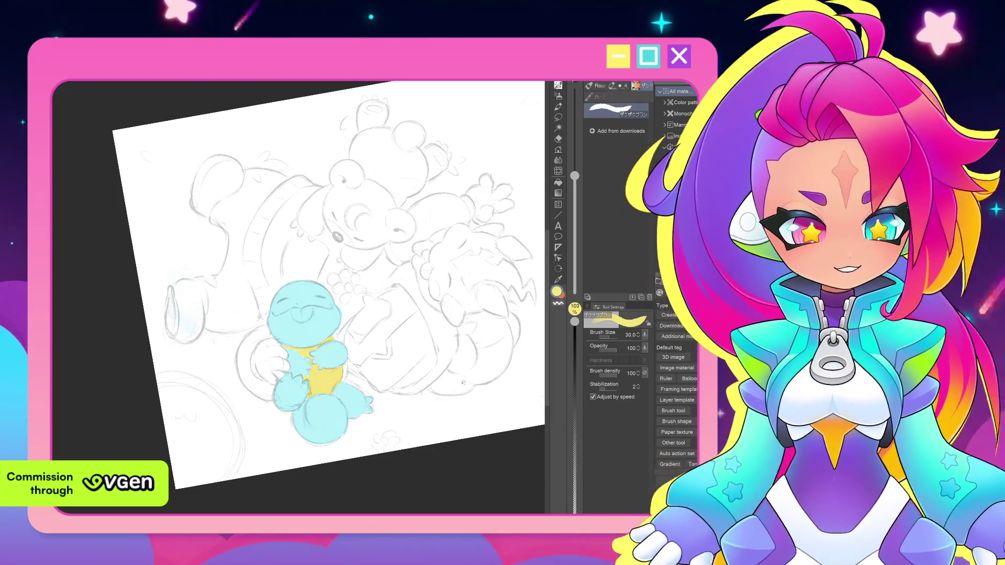
pyautogui.press('^')
pyautogui.press('^')
pyautogui.press('^')
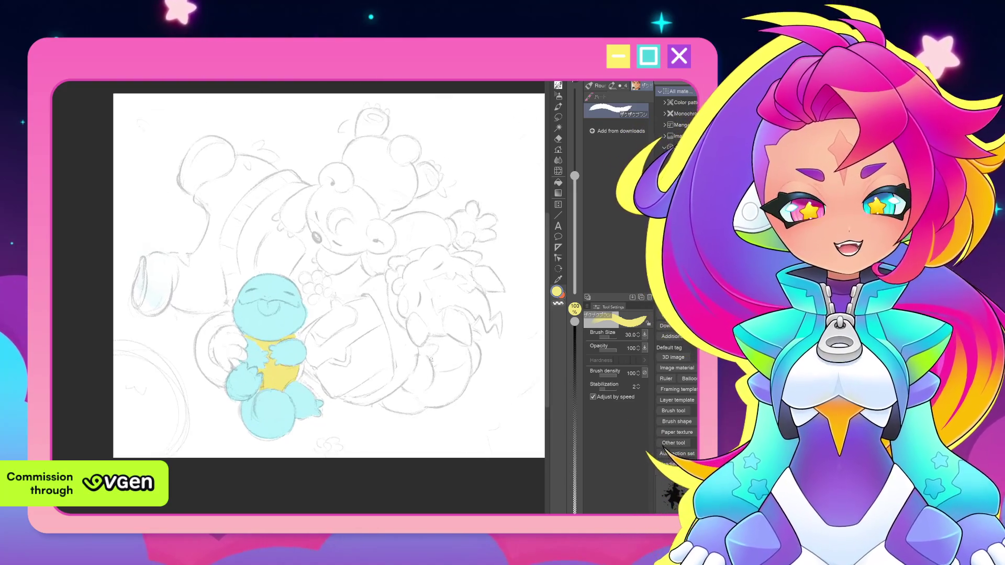
pyautogui.press('^')
pyautogui.scroll(2, 475, 405)
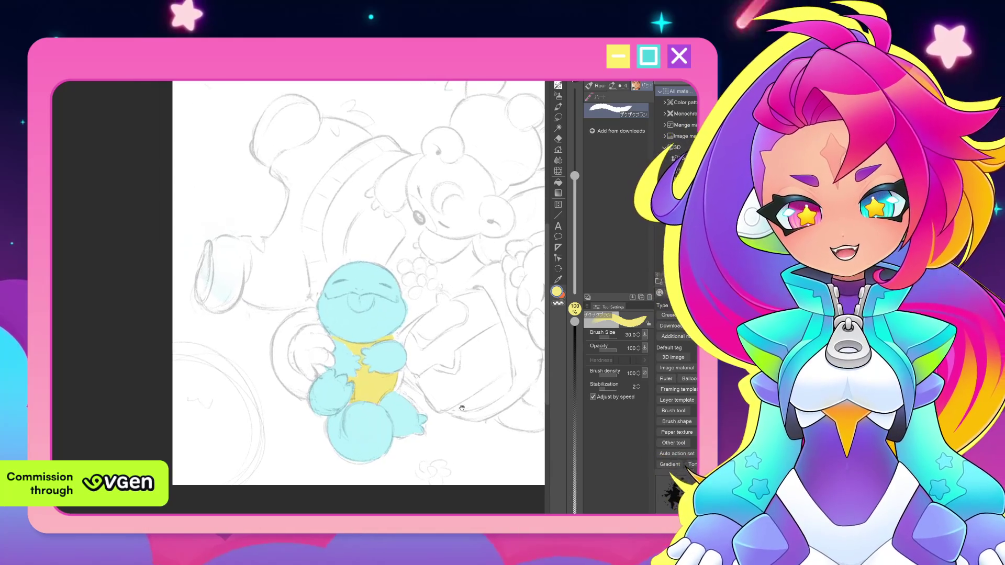
pyautogui.press('-')
pyautogui.press('-')
pyautogui.press('-')
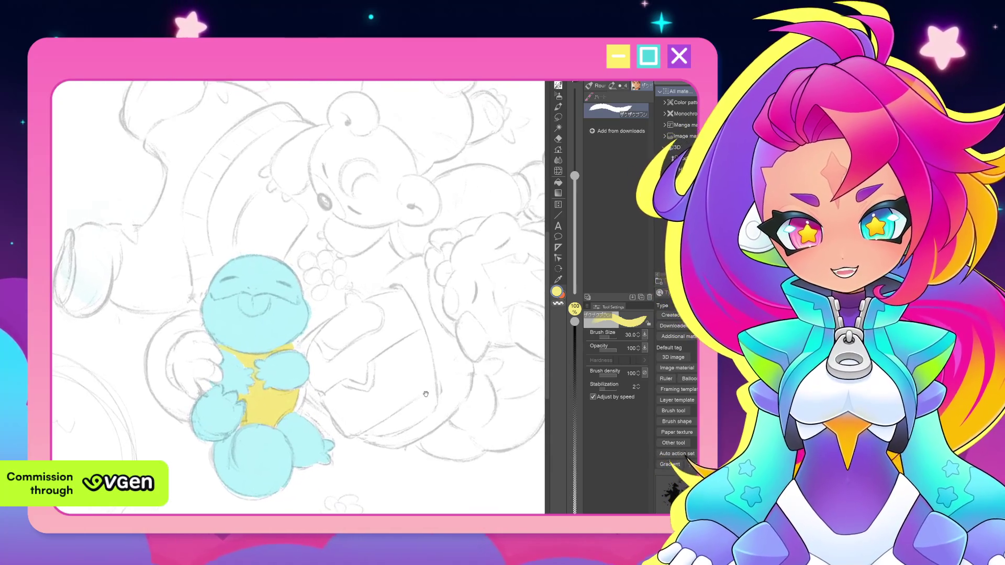
pyautogui.press('-')
pyautogui.scroll(1, 436, 372)
pyautogui.scroll(-2, 435, 372)
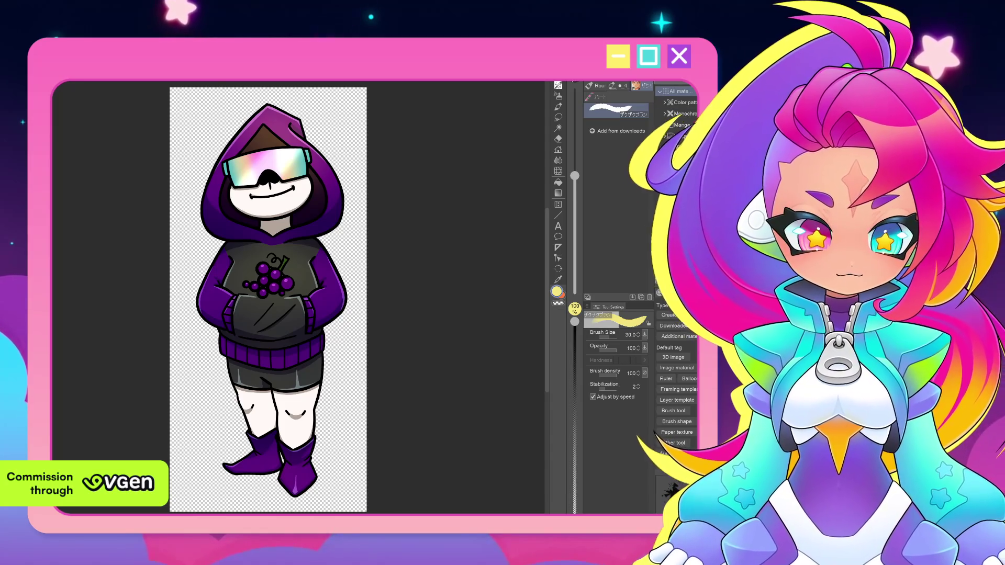
# Hide all palettes so the canvas fills the window, nudging the sketch into place.
pyautogui.press('Tab')
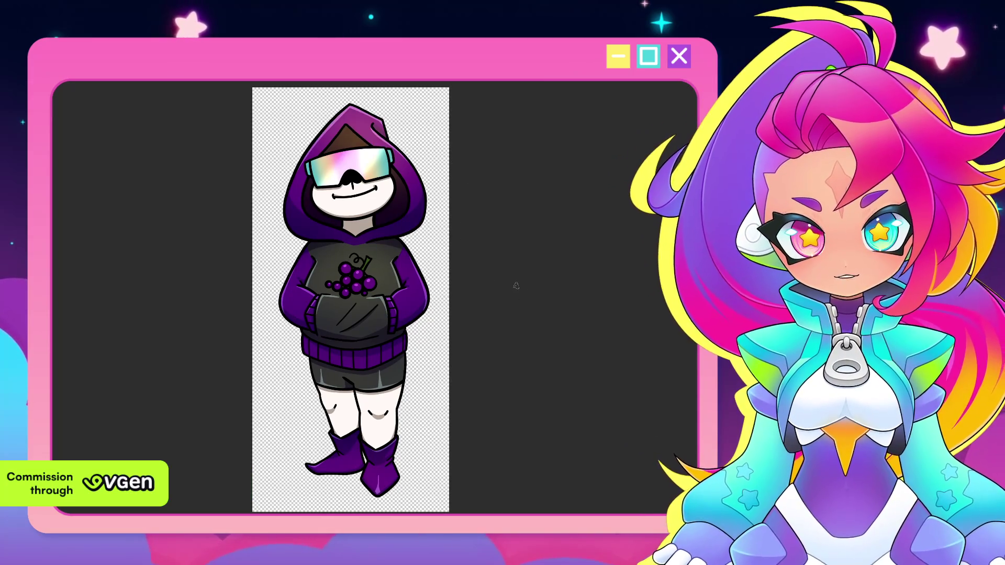
pyautogui.moveTo(588, 269)
pyautogui.mouseDown()
pyautogui.moveTo(588, 314)
pyautogui.moveTo(599, 315)
pyautogui.moveTo(584, 278)
pyautogui.mouseUp()
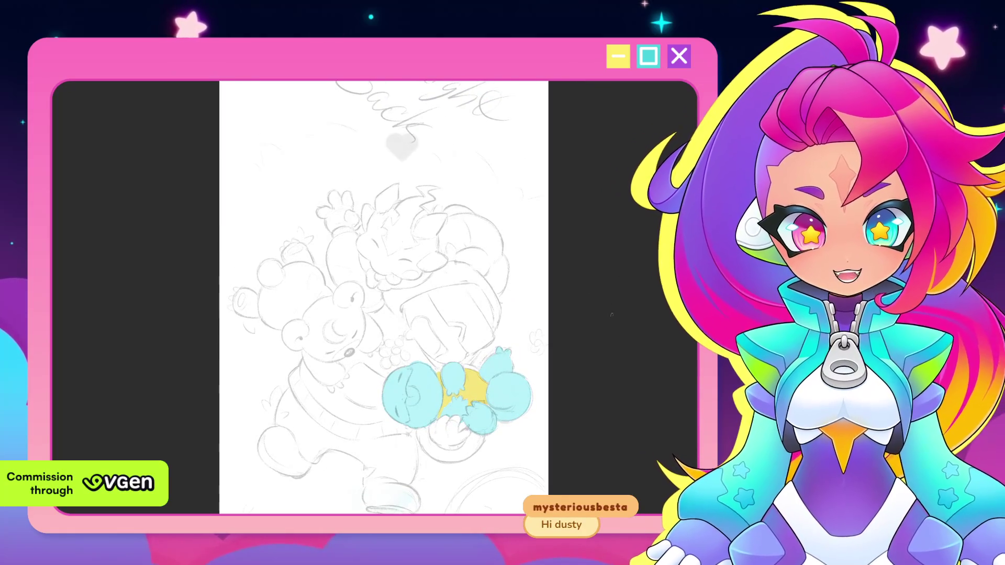
pyautogui.moveTo(614, 376); pyautogui.dragTo(615, 299)
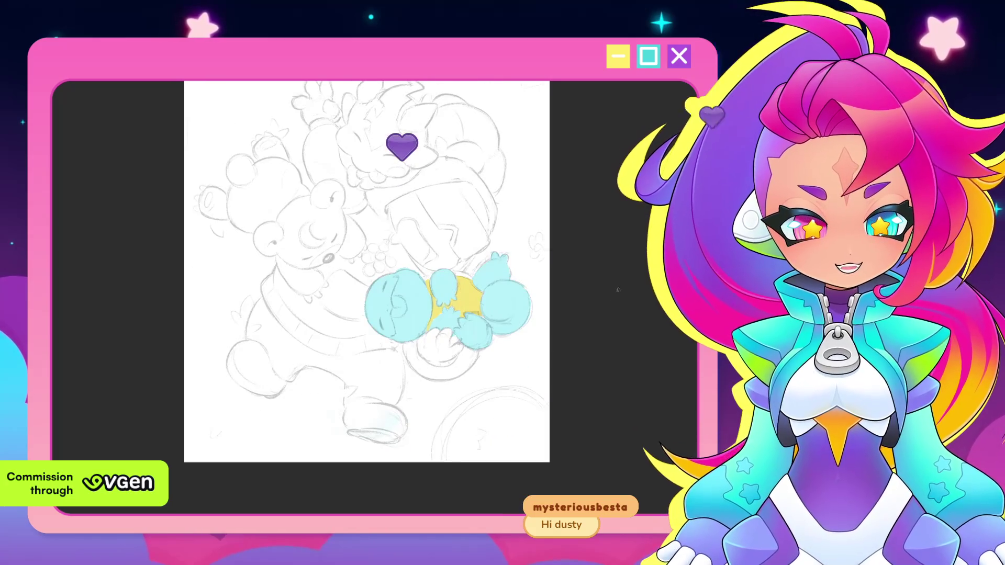
pyautogui.scroll(2, 618, 289)
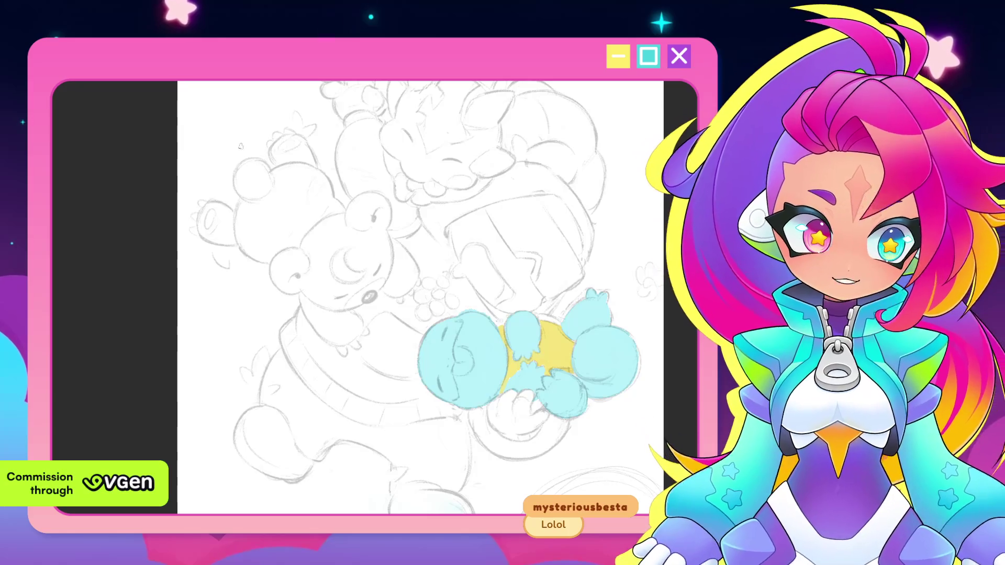
pyautogui.moveTo(644, 322); pyautogui.dragTo(598, 322)
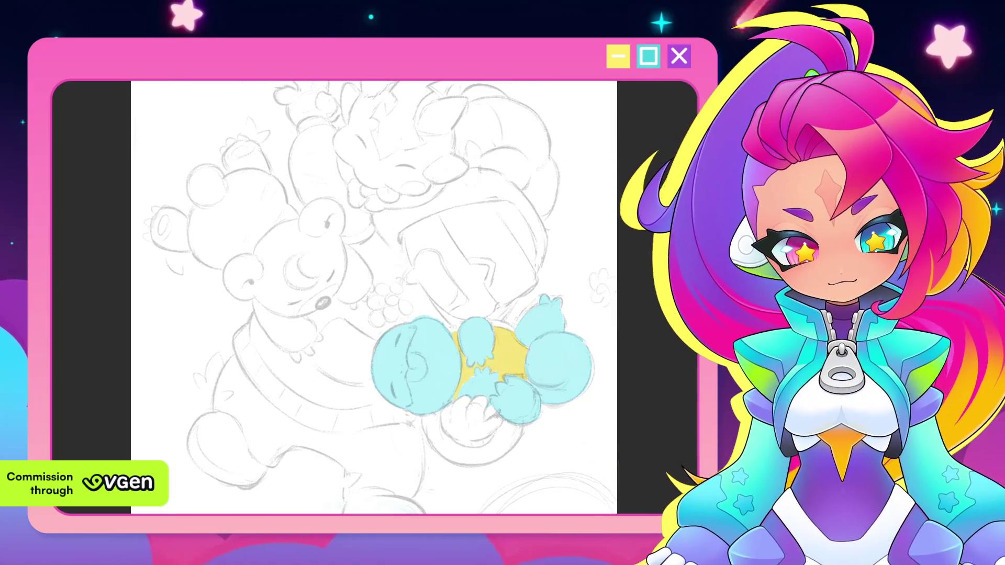
pyautogui.hotkey('ctrl', 't')
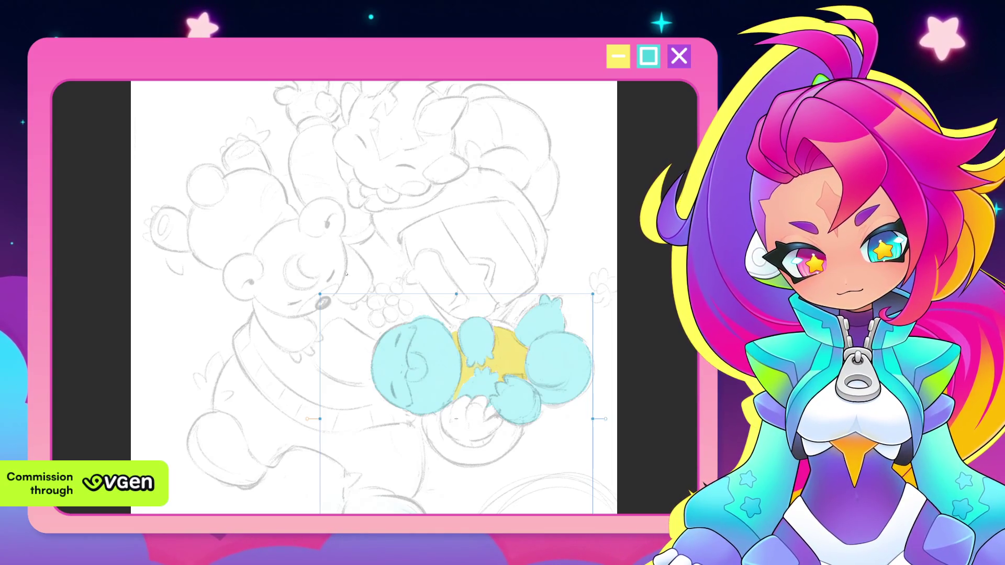
pyautogui.press('Return')
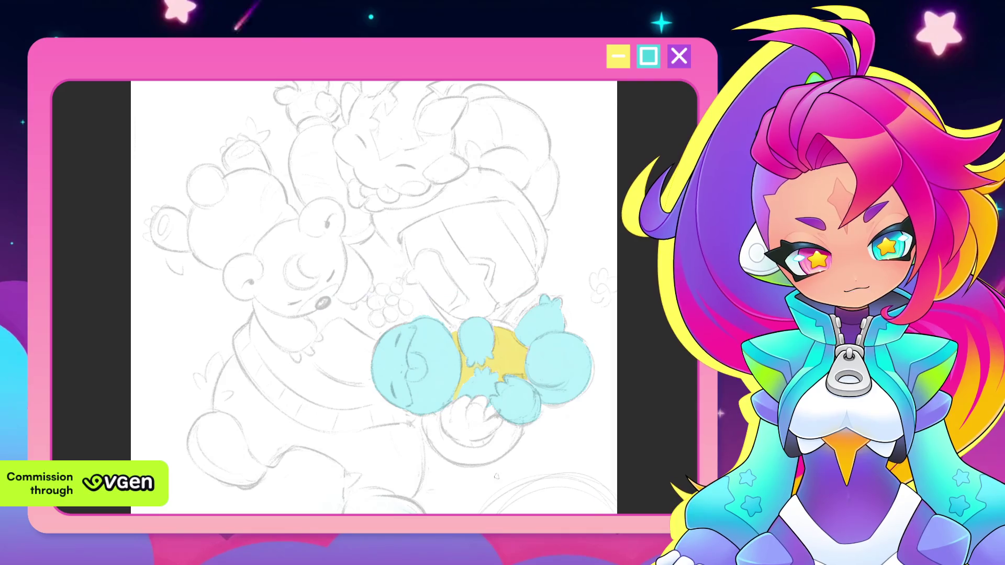
pyautogui.moveTo(484, 339); pyautogui.dragTo(459, 366)
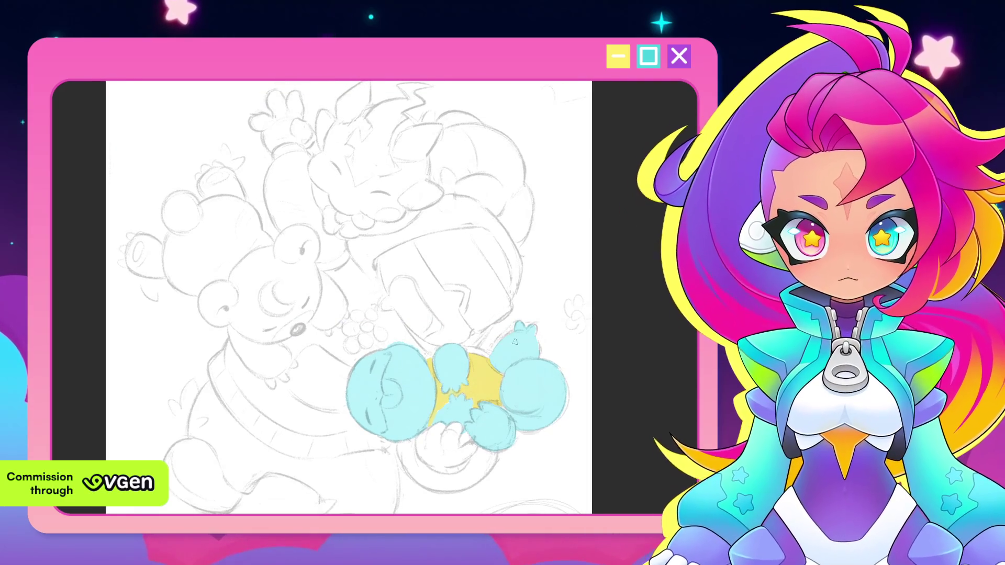
pyautogui.moveTo(513, 336); pyautogui.dragTo(512, 361)
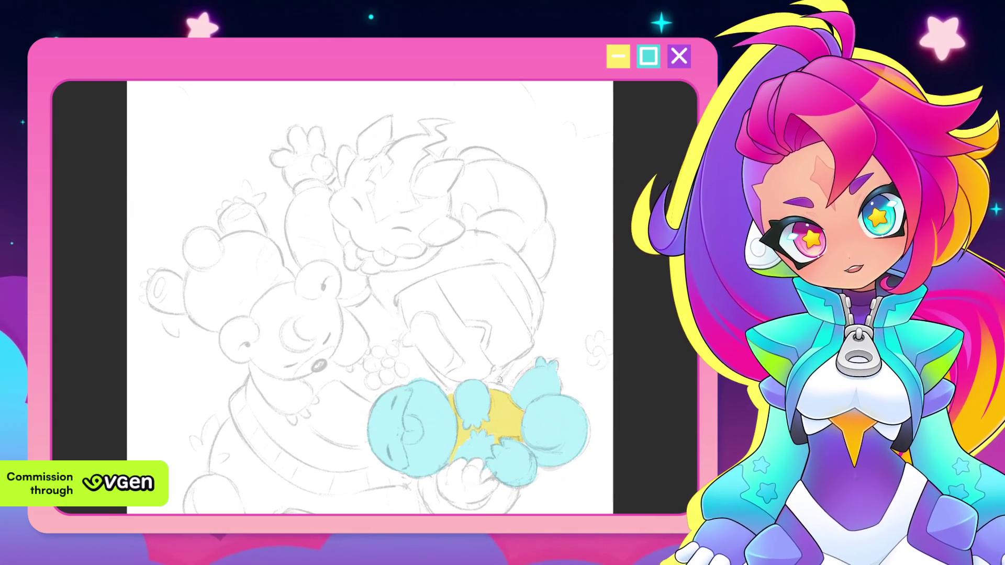
pyautogui.press('-')
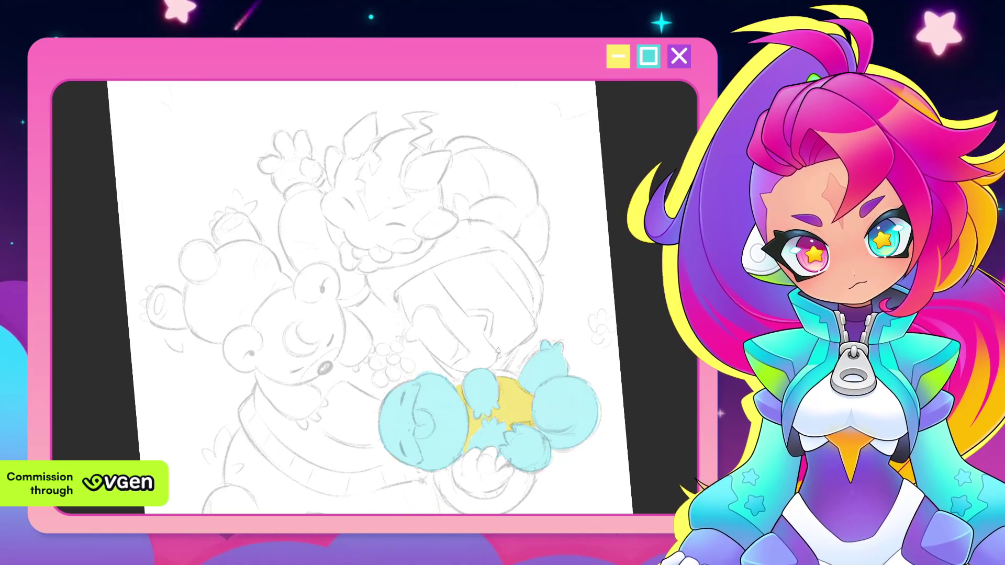
pyautogui.press('^')
pyautogui.press('-')
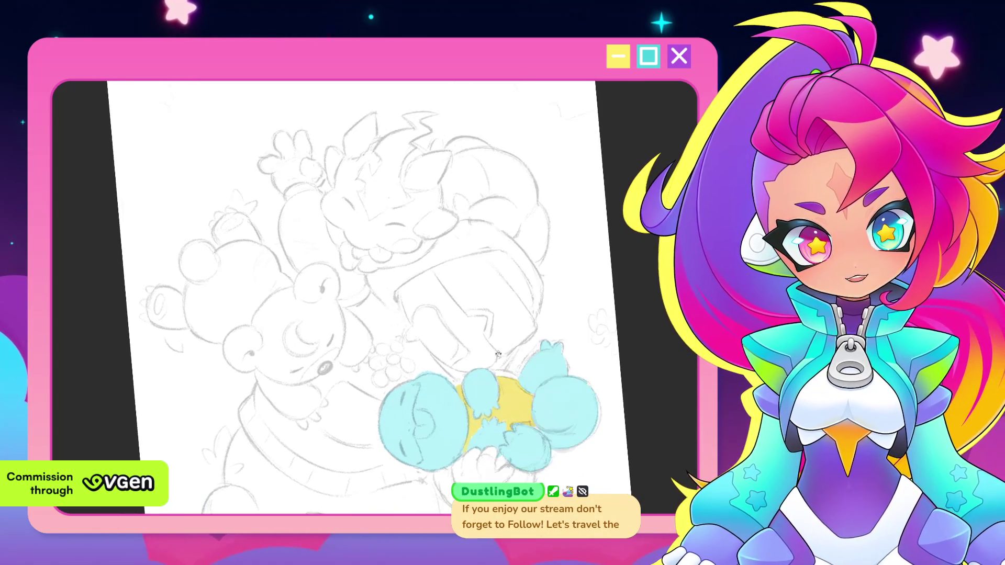
pyautogui.press('^')
pyautogui.scroll(-2, 361, 299)
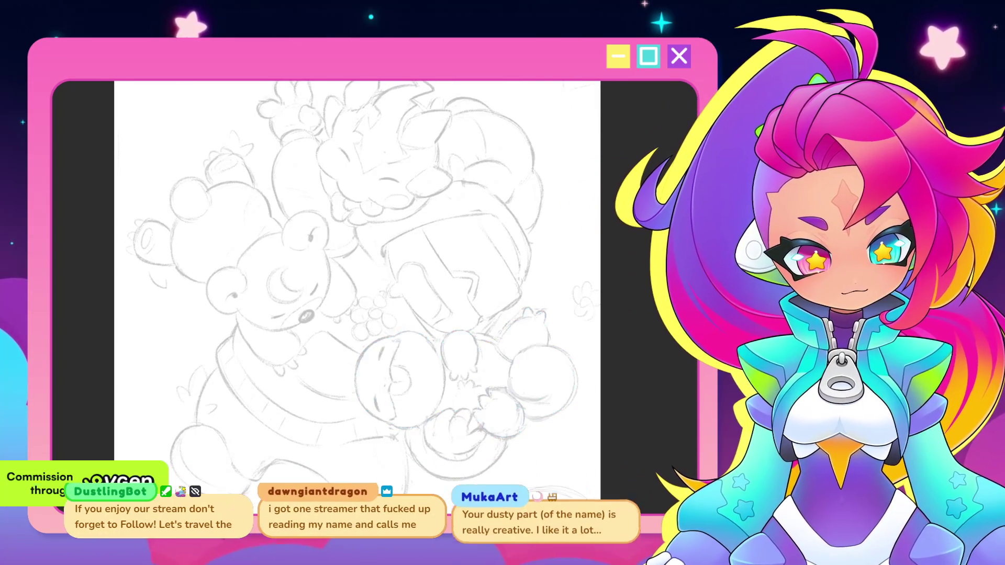
pyautogui.hscroll(2, 630, 310)
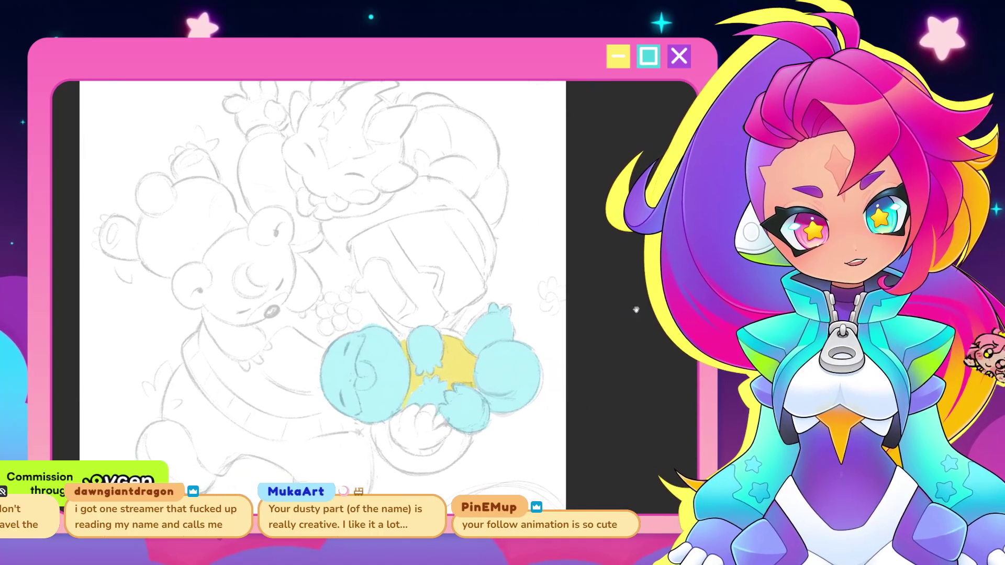
pyautogui.scroll(1, 647, 324)
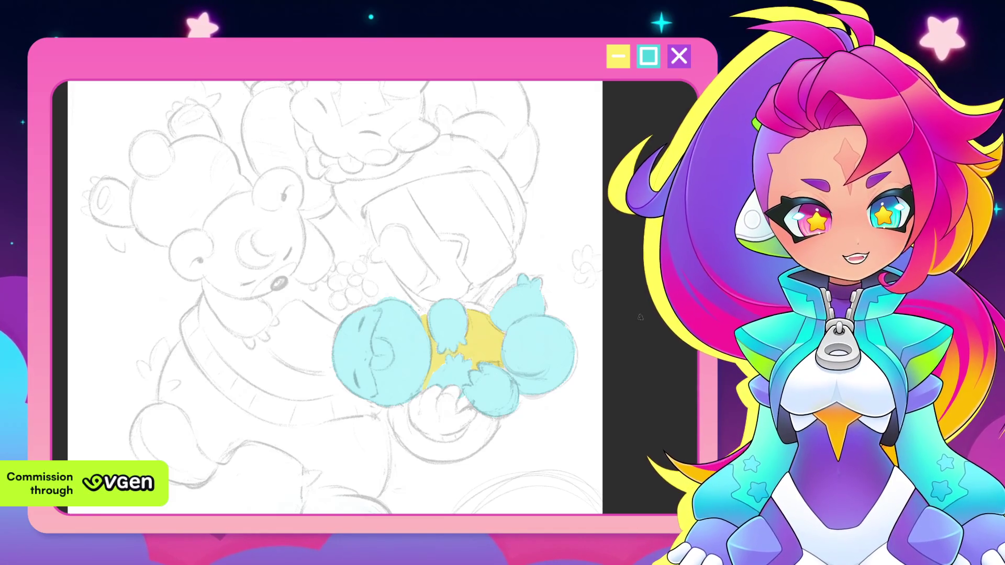
# Pan and tilt the canvas to frame the pencil sketch with the coloured turtle.
pyautogui.moveTo(337, 298); pyautogui.dragTo(349, 271)
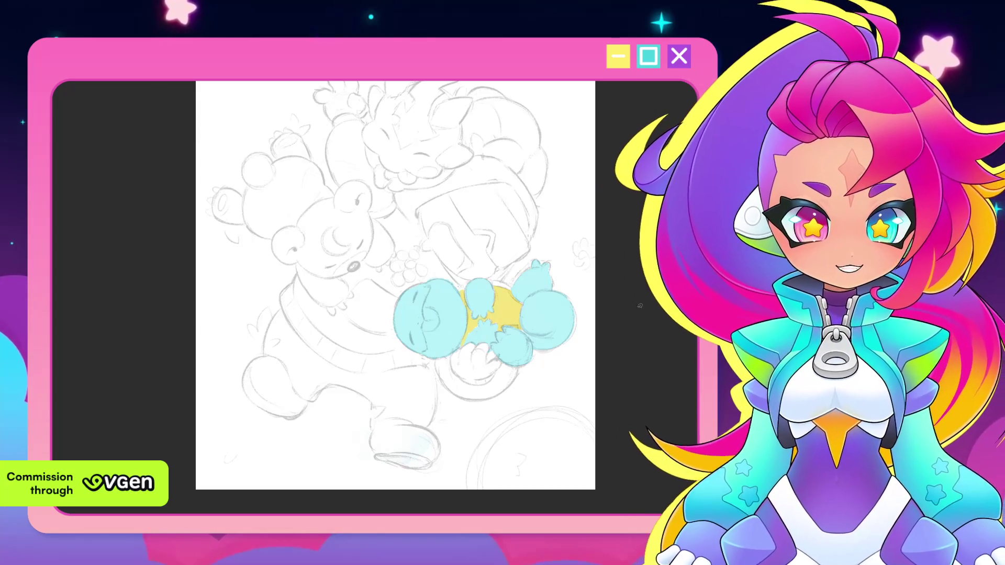
pyautogui.scroll(2, 635, 283)
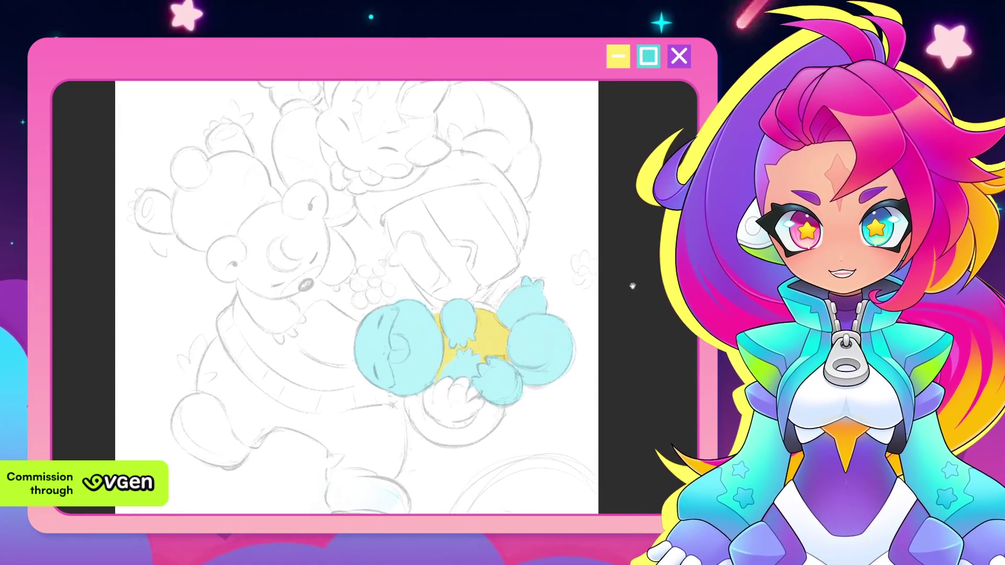
pyautogui.moveTo(629, 291)
pyautogui.mouseDown()
pyautogui.moveTo(620, 284)
pyautogui.moveTo(619, 348)
pyautogui.mouseUp()
pyautogui.moveTo(617, 297); pyautogui.dragTo(619, 310)
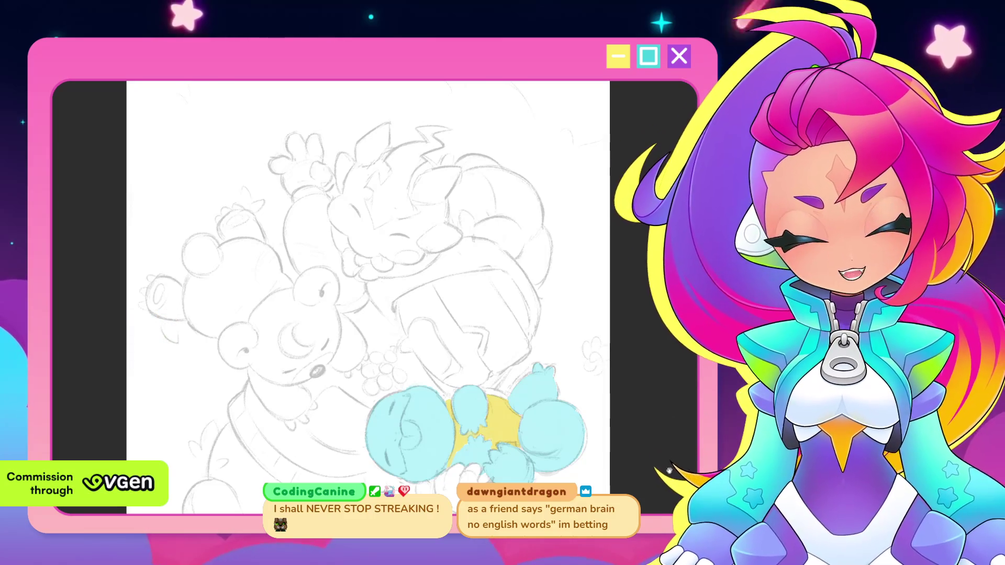
pyautogui.scroll(1, 671, 469)
pyautogui.scroll(1, 672, 440)
pyautogui.scroll(1, 674, 414)
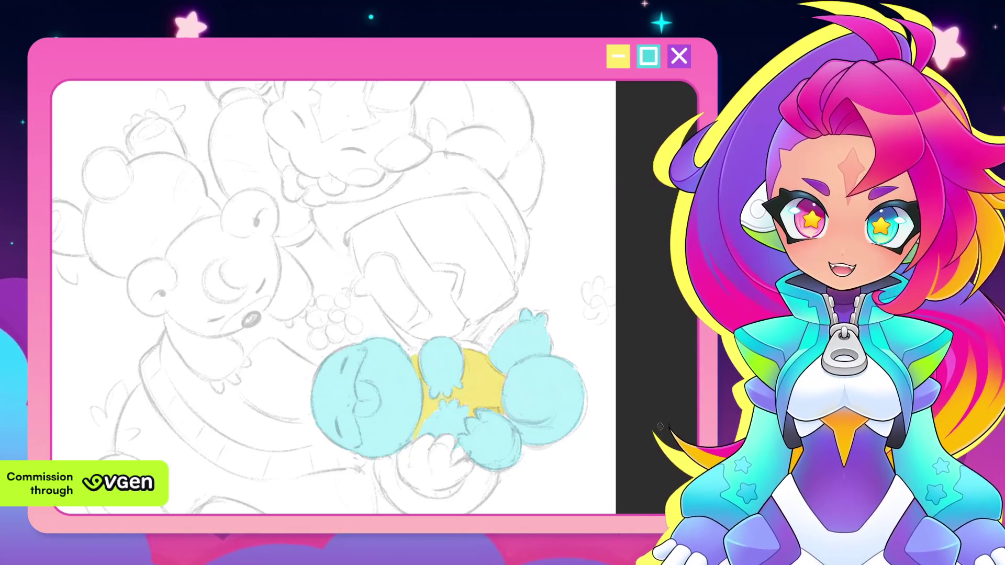
pyautogui.scroll(-2, 662, 377)
pyautogui.moveTo(663, 340); pyautogui.dragTo(646, 372)
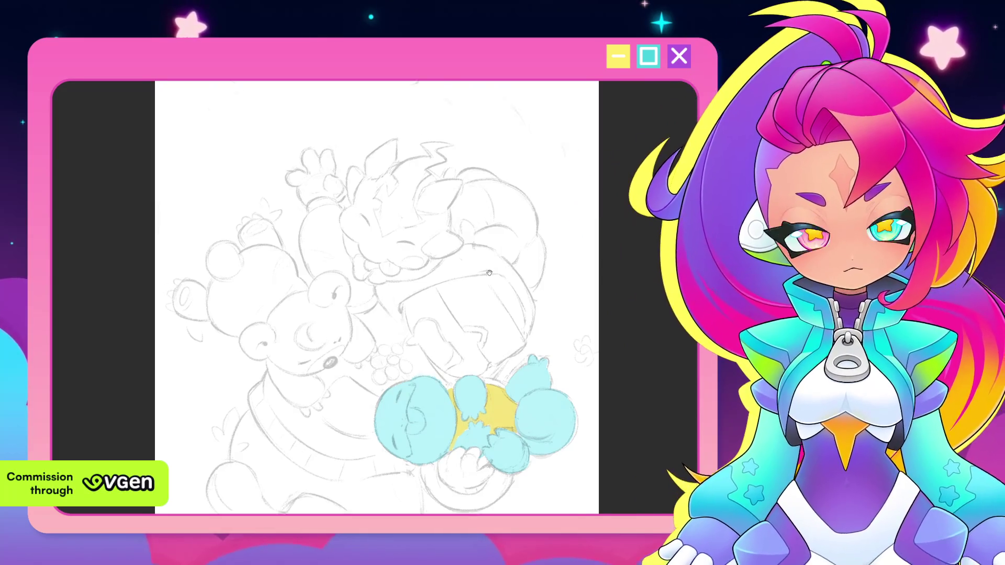
pyautogui.moveTo(504, 259); pyautogui.dragTo(503, 295)
pyautogui.scroll(1, 507, 302)
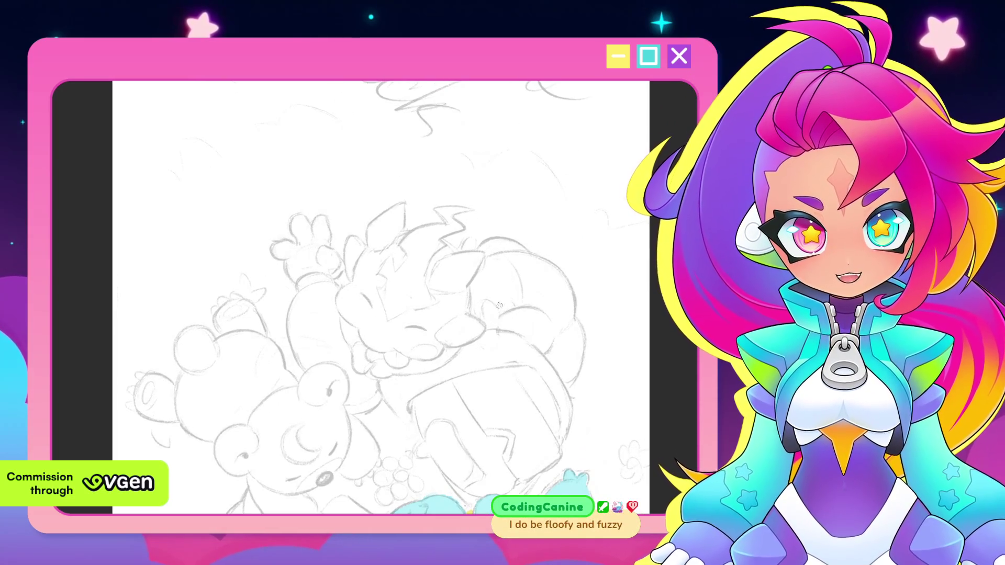
# Block in purple across the figure's head and body, spreading the fill rightward and covering gaps.
pyautogui.moveTo(505, 278); pyautogui.dragTo(496, 321)
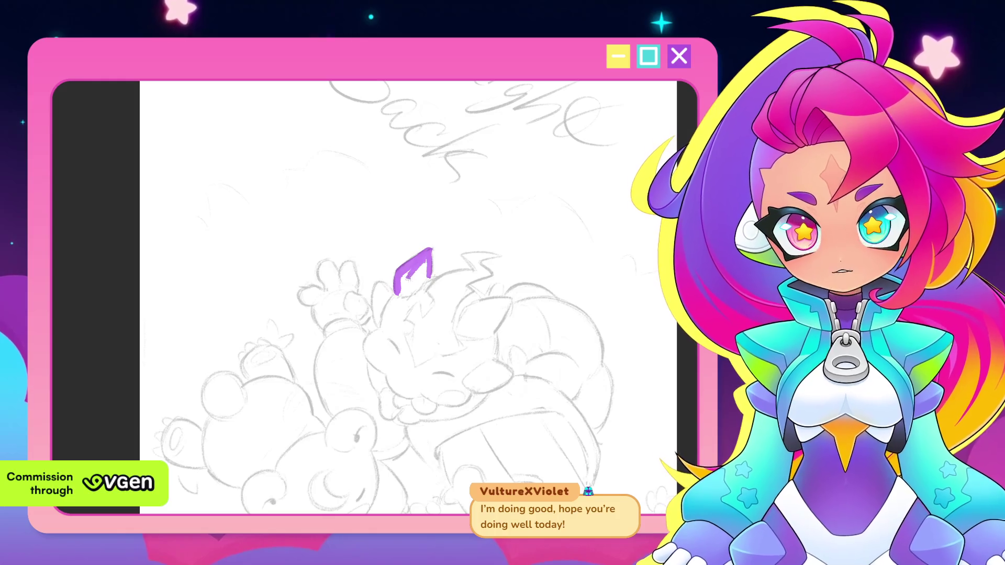
pyautogui.moveTo(415, 267); pyautogui.dragTo(419, 290)
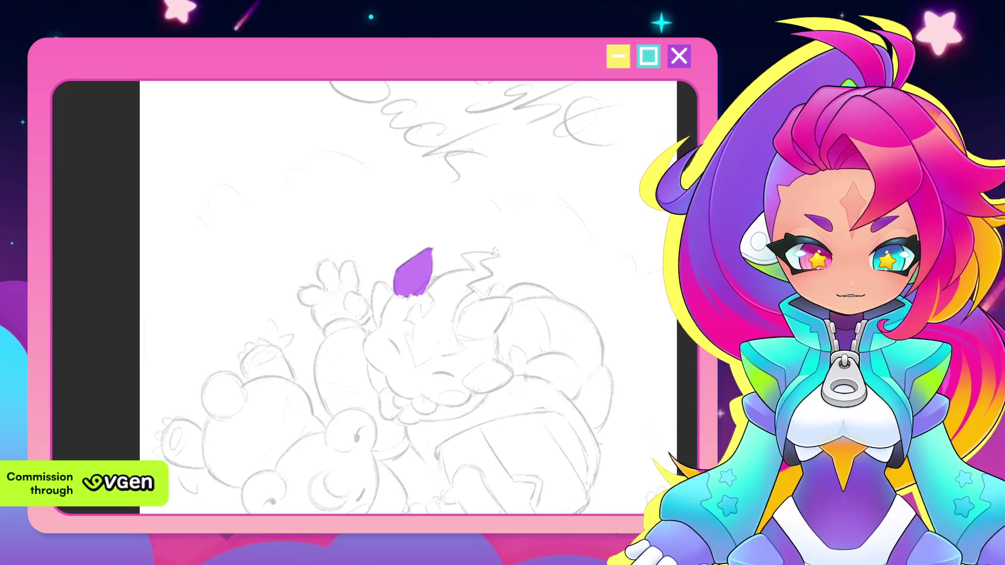
pyautogui.moveTo(408, 292)
pyautogui.mouseDown()
pyautogui.moveTo(392, 339)
pyautogui.moveTo(417, 361)
pyautogui.mouseUp()
pyautogui.moveTo(408, 315)
pyautogui.mouseDown()
pyautogui.moveTo(436, 376)
pyautogui.moveTo(459, 369)
pyautogui.mouseUp()
pyautogui.moveTo(443, 329)
pyautogui.mouseDown()
pyautogui.moveTo(471, 373)
pyautogui.moveTo(483, 365)
pyautogui.mouseUp()
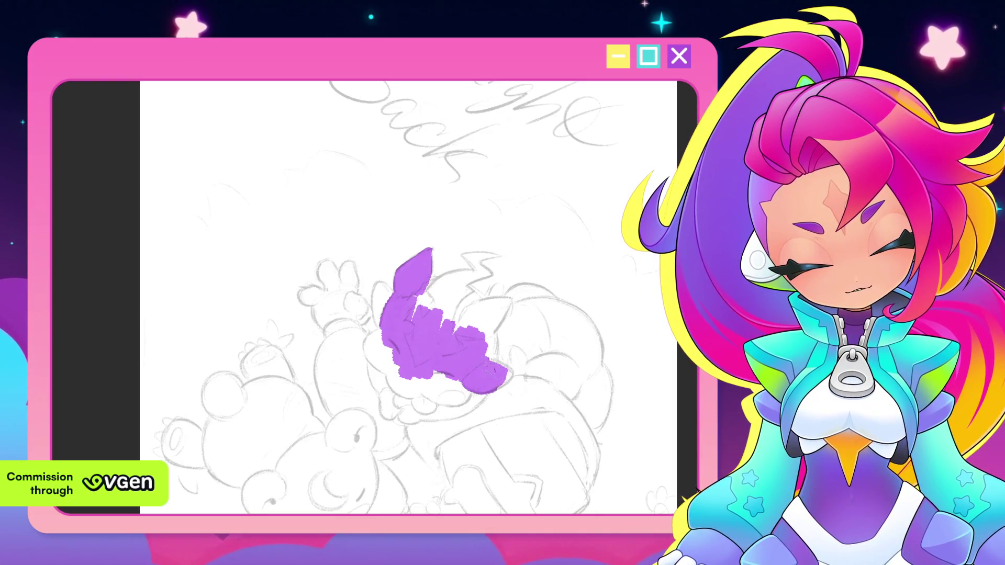
pyautogui.moveTo(550, 315)
pyautogui.mouseDown()
pyautogui.moveTo(578, 293)
pyautogui.moveTo(573, 329)
pyautogui.moveTo(585, 314)
pyautogui.mouseUp()
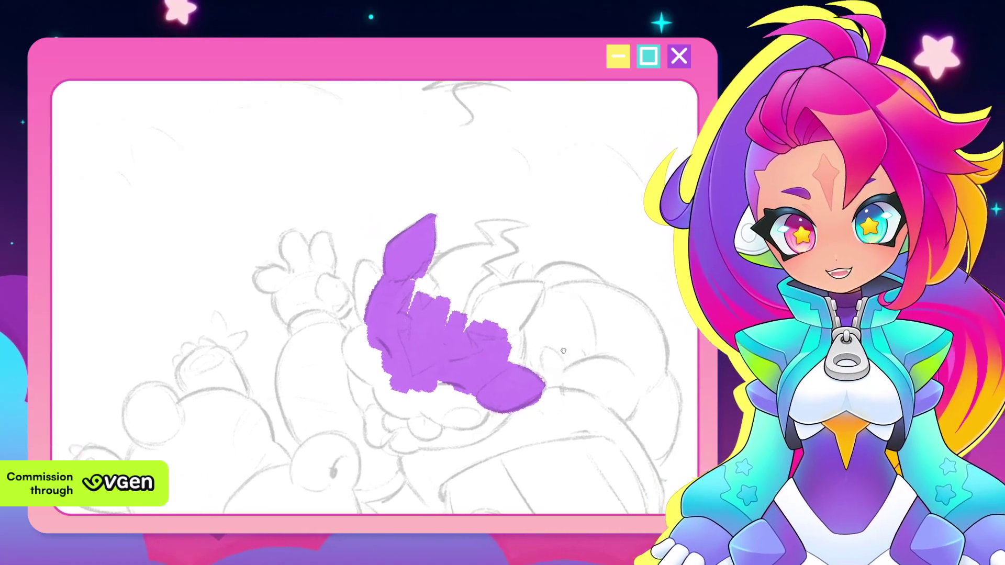
pyautogui.moveTo(512, 326); pyautogui.dragTo(518, 361)
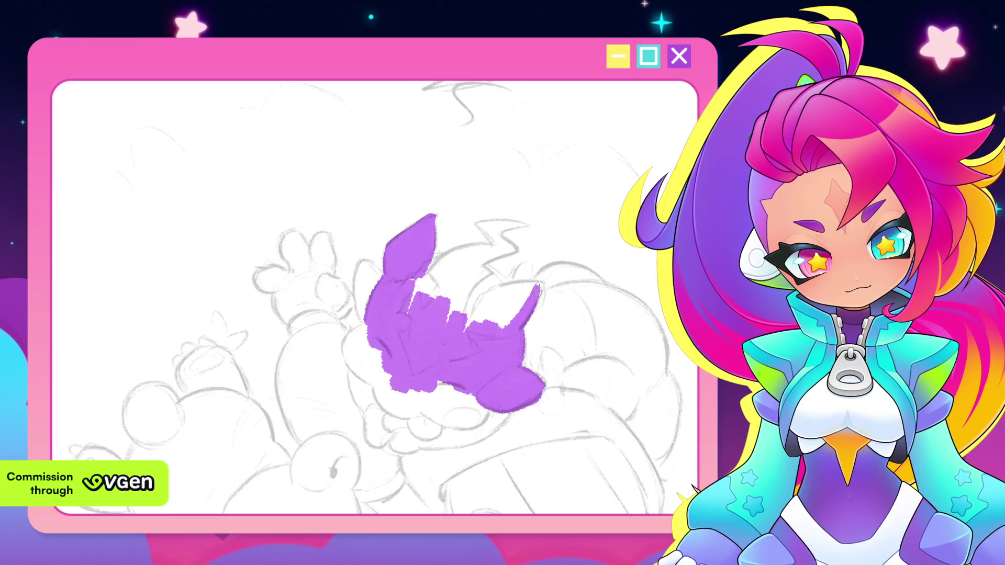
pyautogui.moveTo(538, 288); pyautogui.dragTo(473, 307)
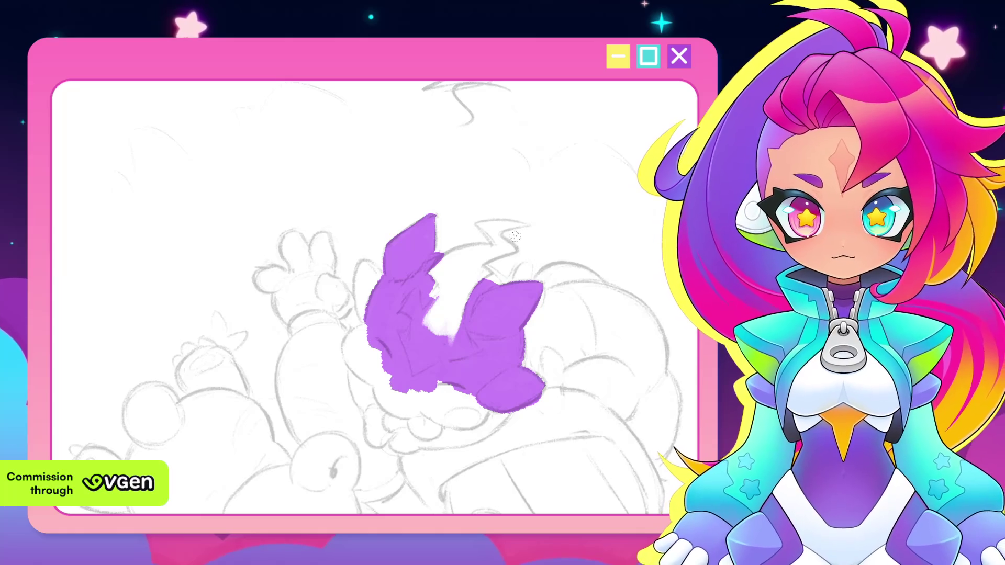
pyautogui.moveTo(430, 310); pyautogui.dragTo(438, 294)
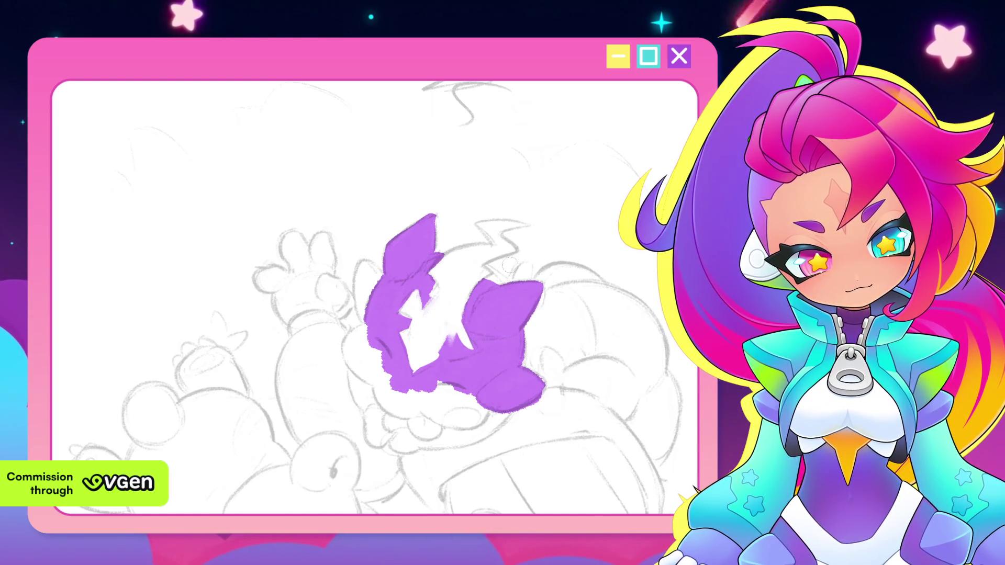
# Tidy the purple shape: erase a stray bit, fill its right edge and add a pointed stroke at the left.
pyautogui.moveTo(506, 270); pyautogui.dragTo(489, 251)
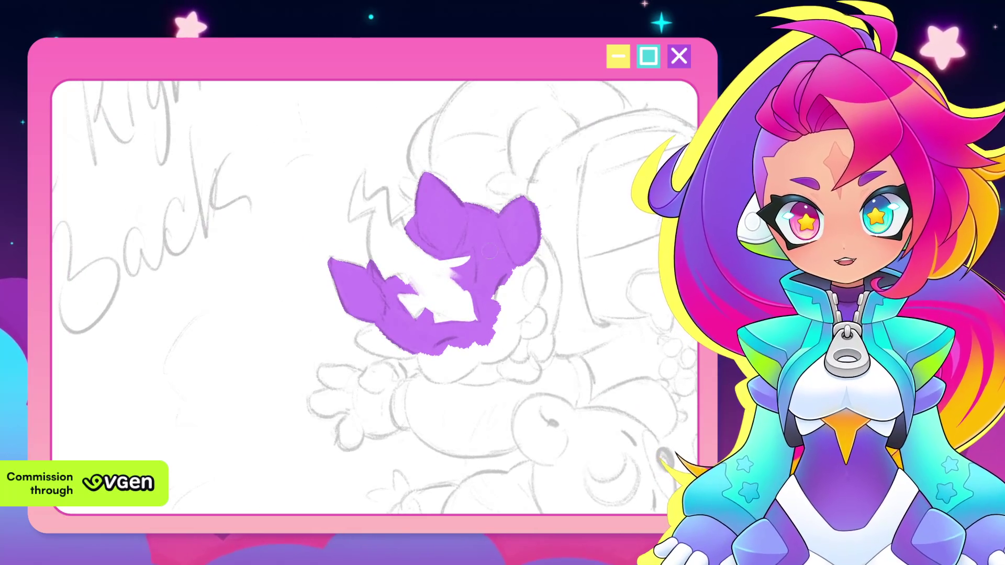
pyautogui.moveTo(472, 255); pyautogui.dragTo(461, 289)
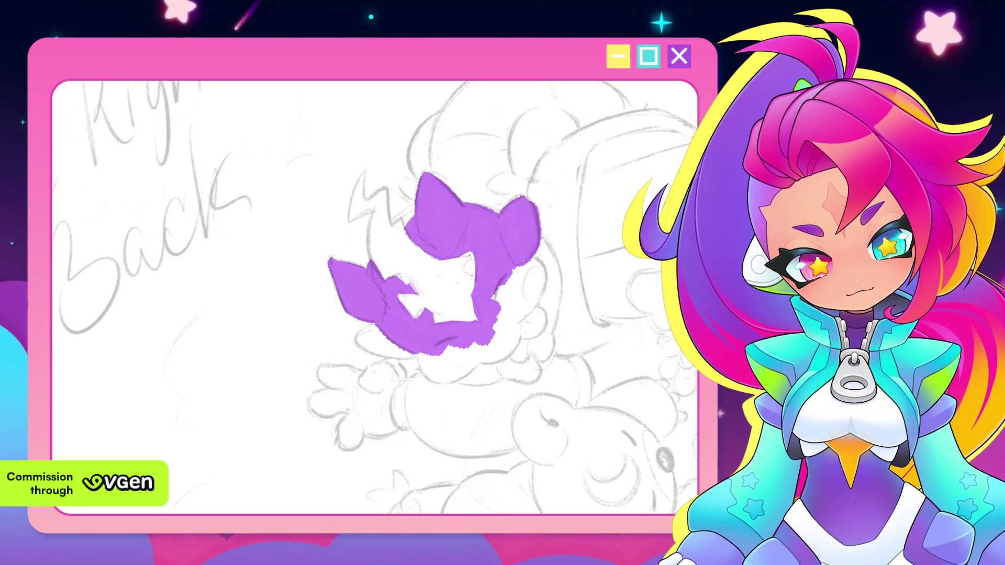
pyautogui.moveTo(472, 313)
pyautogui.mouseDown()
pyautogui.moveTo(377, 397)
pyautogui.moveTo(471, 314)
pyautogui.mouseUp()
pyautogui.scroll(2, 510, 284)
pyautogui.moveTo(511, 285); pyautogui.dragTo(536, 243)
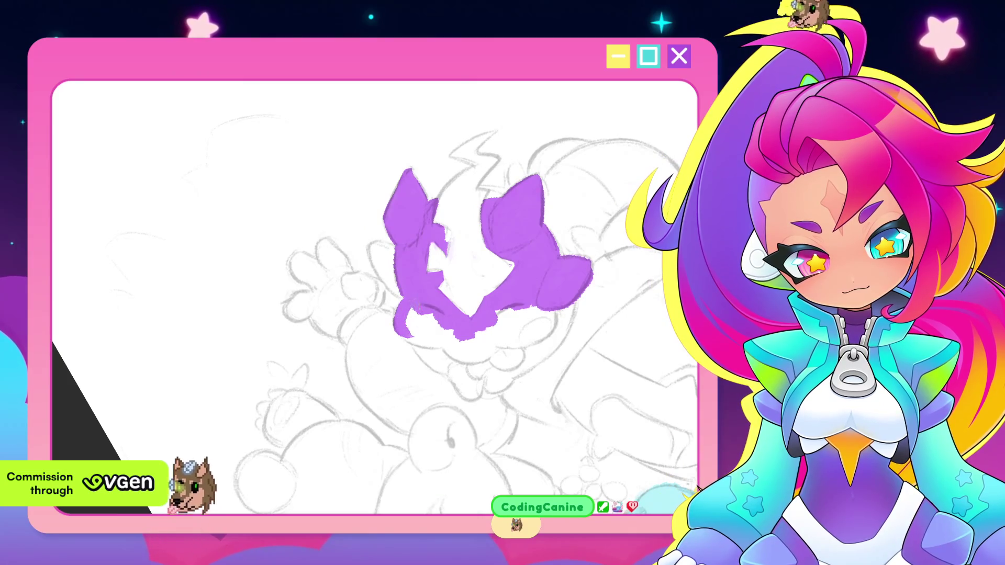
pyautogui.moveTo(425, 323)
pyautogui.mouseDown()
pyautogui.moveTo(455, 332)
pyautogui.moveTo(390, 398)
pyautogui.mouseUp()
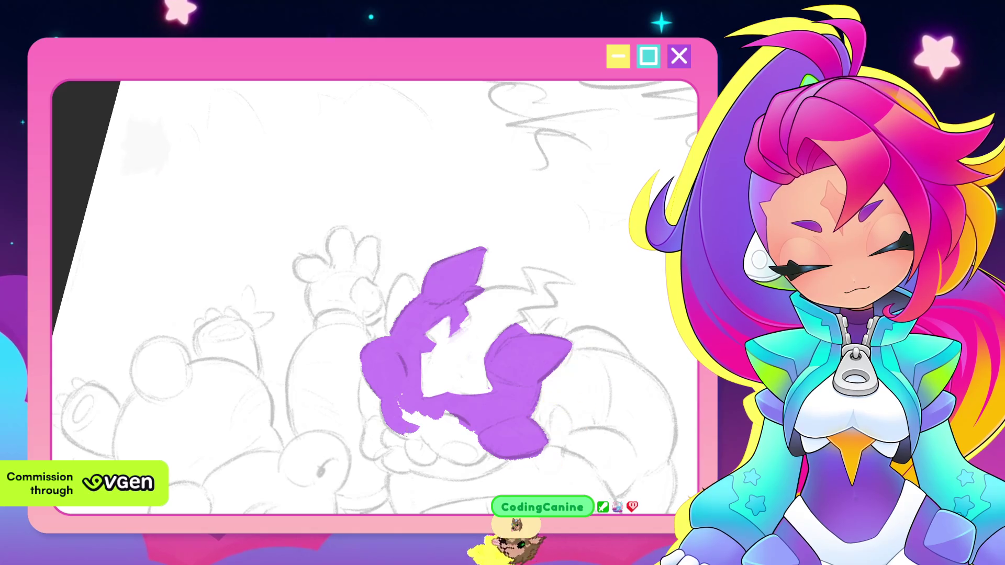
pyautogui.moveTo(463, 353)
pyautogui.mouseDown()
pyautogui.moveTo(426, 202)
pyautogui.moveTo(382, 168)
pyautogui.moveTo(369, 314)
pyautogui.mouseUp()
pyautogui.moveTo(475, 303)
pyautogui.mouseDown()
pyautogui.moveTo(478, 354)
pyautogui.moveTo(489, 355)
pyautogui.mouseUp()
pyautogui.moveTo(488, 298); pyautogui.dragTo(489, 346)
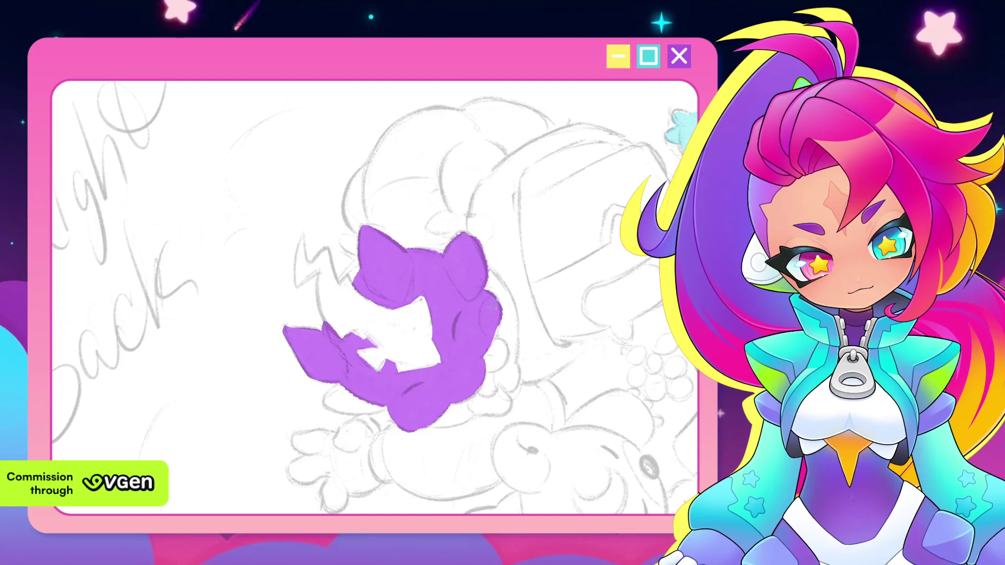
pyautogui.moveTo(445, 360)
pyautogui.mouseDown()
pyautogui.moveTo(408, 315)
pyautogui.moveTo(369, 353)
pyautogui.mouseUp()
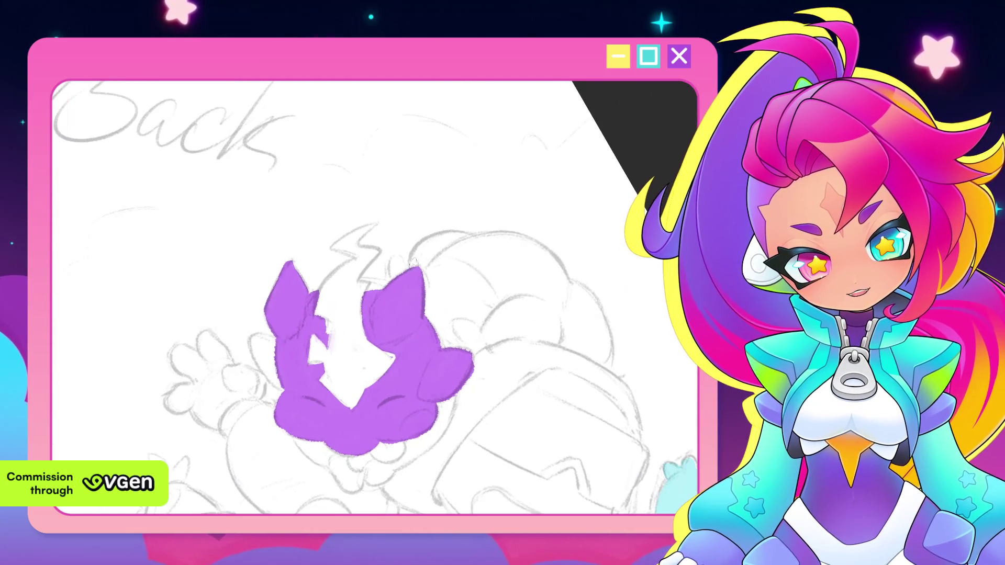
pyautogui.moveTo(415, 300); pyautogui.dragTo(417, 285)
pyautogui.moveTo(270, 331)
pyautogui.mouseDown()
pyautogui.moveTo(248, 324)
pyautogui.moveTo(259, 354)
pyautogui.mouseUp()
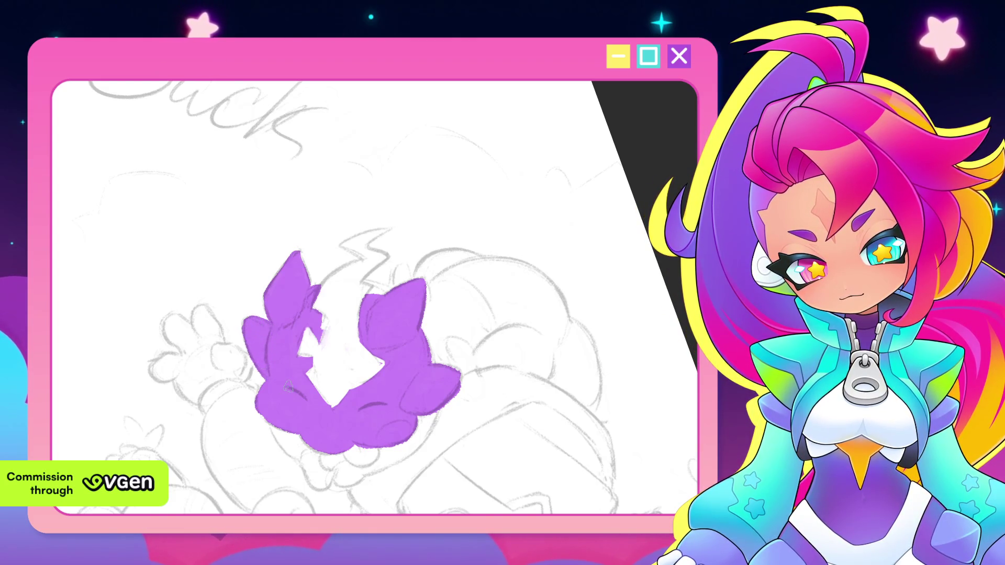
pyautogui.scroll(-5, 373, 298)
pyautogui.scroll(-3, 481, 274)
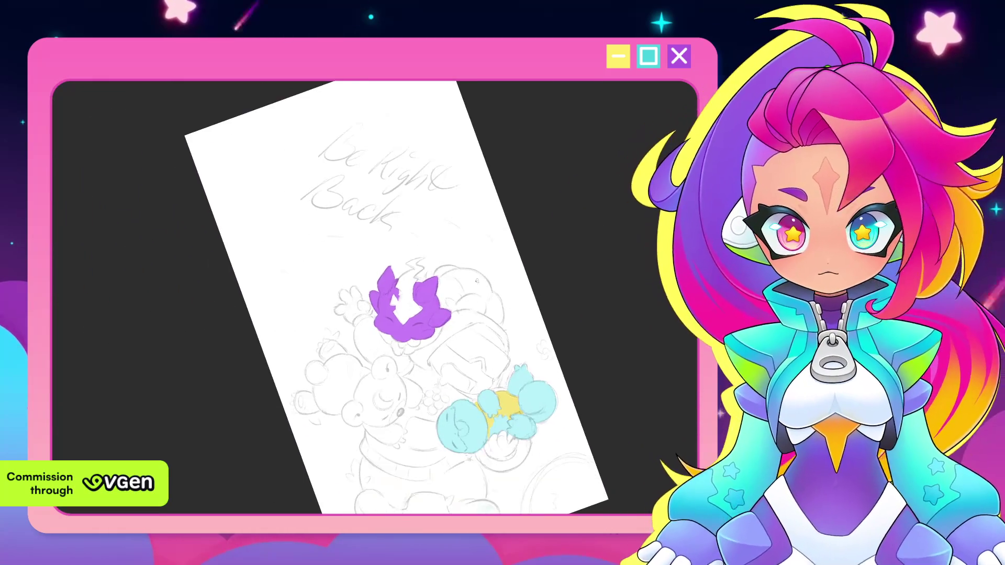
# Paint the curled purple arc above the figure and fill the white streaks inside it.
pyautogui.moveTo(481, 275); pyautogui.dragTo(504, 356)
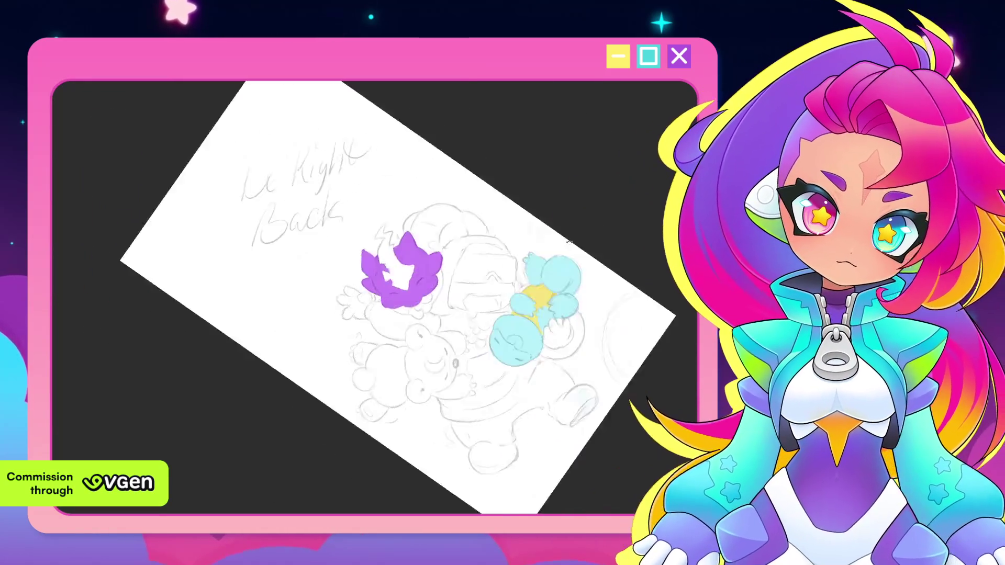
pyautogui.scroll(1, 504, 357)
pyautogui.scroll(1, 554, 294)
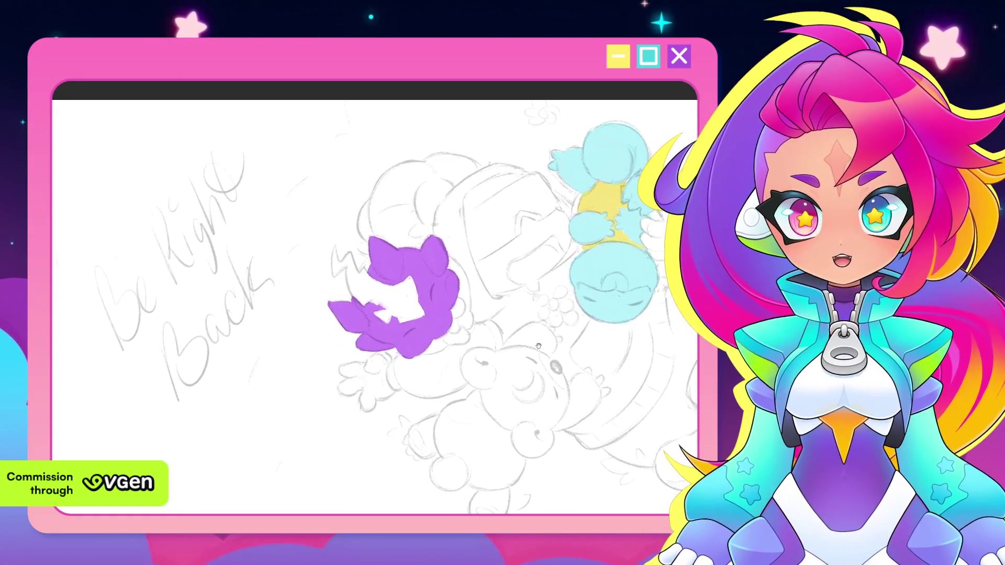
pyautogui.moveTo(485, 309); pyautogui.dragTo(540, 364)
pyautogui.scroll(1, 540, 364)
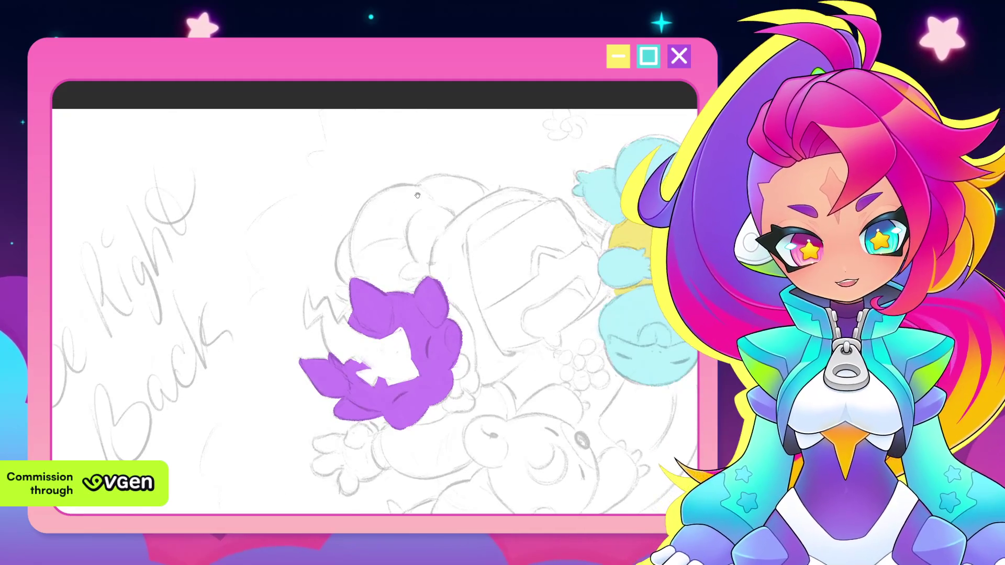
pyautogui.moveTo(507, 330); pyautogui.dragTo(540, 364)
pyautogui.moveTo(447, 229)
pyautogui.mouseDown()
pyautogui.moveTo(386, 280)
pyautogui.moveTo(385, 318)
pyautogui.mouseUp()
pyautogui.moveTo(389, 259); pyautogui.dragTo(389, 320)
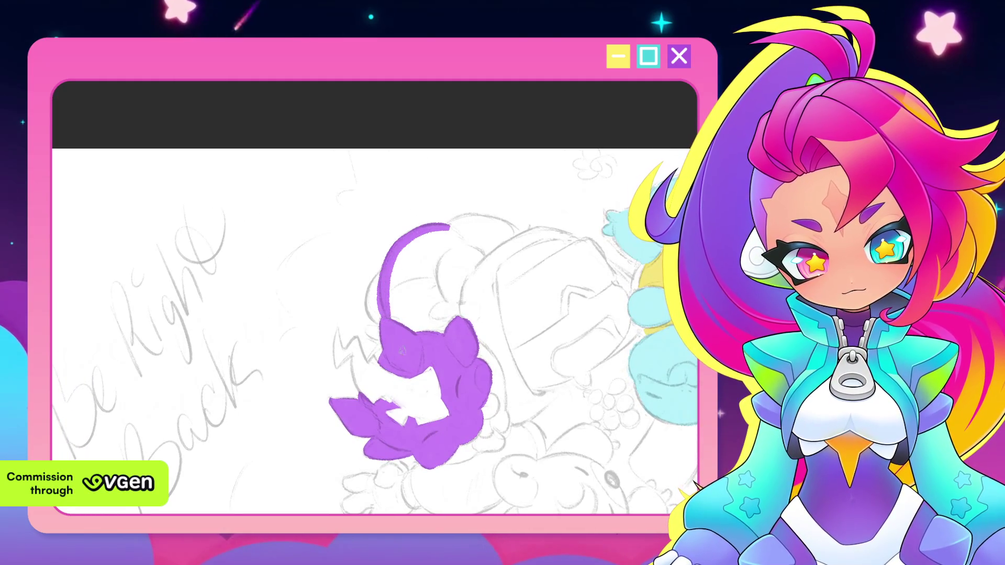
pyautogui.moveTo(404, 271)
pyautogui.mouseDown()
pyautogui.moveTo(433, 329)
pyautogui.moveTo(446, 329)
pyautogui.mouseUp()
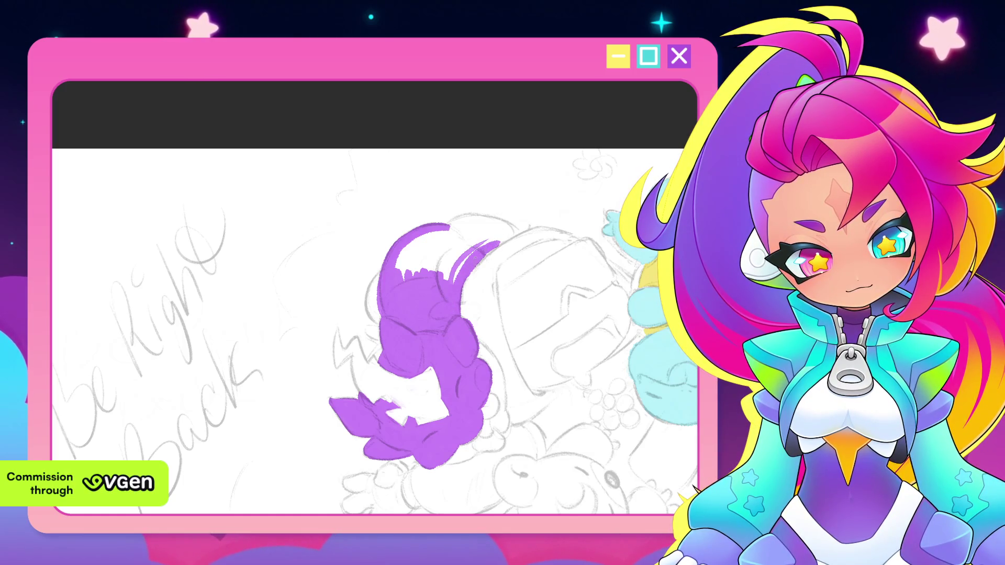
pyautogui.moveTo(503, 233)
pyautogui.mouseDown()
pyautogui.moveTo(454, 281)
pyautogui.moveTo(431, 272)
pyautogui.mouseUp()
pyautogui.moveTo(455, 234)
pyautogui.mouseDown()
pyautogui.moveTo(404, 280)
pyautogui.moveTo(397, 270)
pyautogui.moveTo(412, 270)
pyautogui.mouseUp()
# Cover the sketch lines inside the purple shape and fill along its upper-left and right edges.
pyautogui.moveTo(530, 198)
pyautogui.mouseDown()
pyautogui.moveTo(393, 298)
pyautogui.moveTo(353, 315)
pyautogui.mouseUp()
pyautogui.moveTo(470, 263); pyautogui.dragTo(432, 297)
pyautogui.moveTo(476, 245)
pyautogui.mouseDown()
pyautogui.moveTo(437, 300)
pyautogui.moveTo(483, 322)
pyautogui.mouseUp()
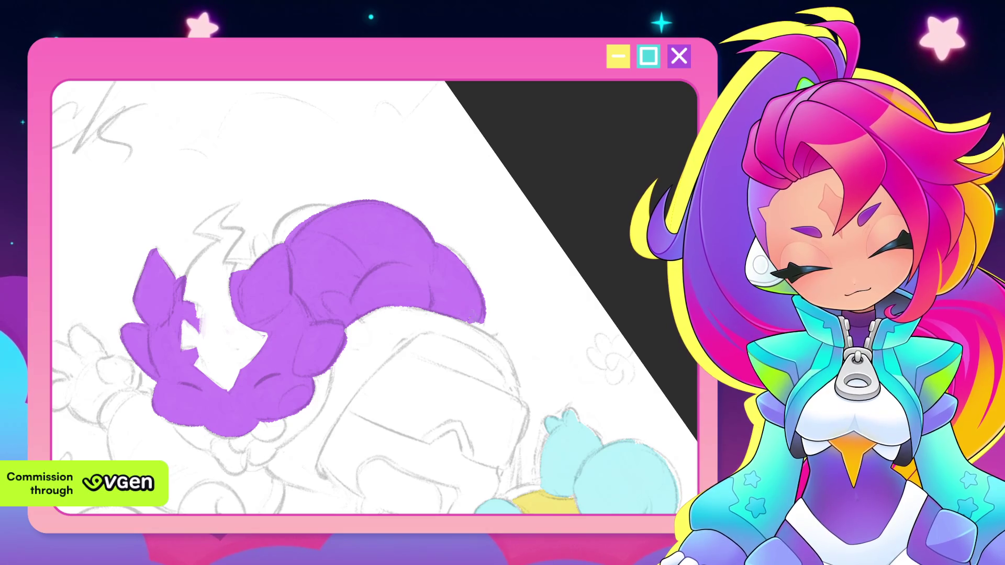
pyautogui.moveTo(353, 315)
pyautogui.mouseDown()
pyautogui.moveTo(392, 306)
pyautogui.moveTo(440, 322)
pyautogui.mouseUp()
pyautogui.moveTo(336, 245); pyautogui.dragTo(333, 298)
pyautogui.moveTo(354, 229); pyautogui.dragTo(332, 267)
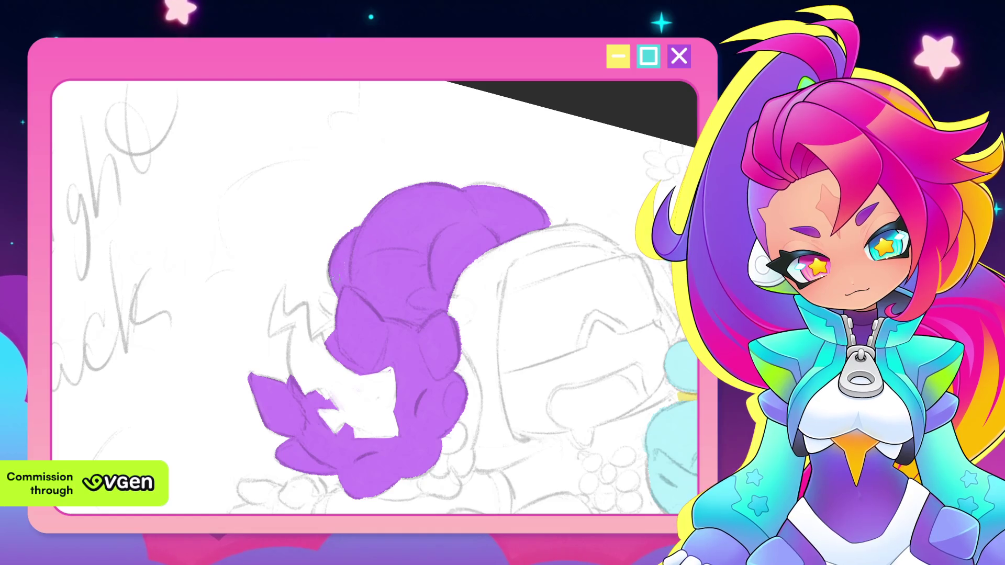
pyautogui.moveTo(377, 298)
pyautogui.mouseDown()
pyautogui.moveTo(346, 314)
pyautogui.moveTo(393, 283)
pyautogui.mouseUp()
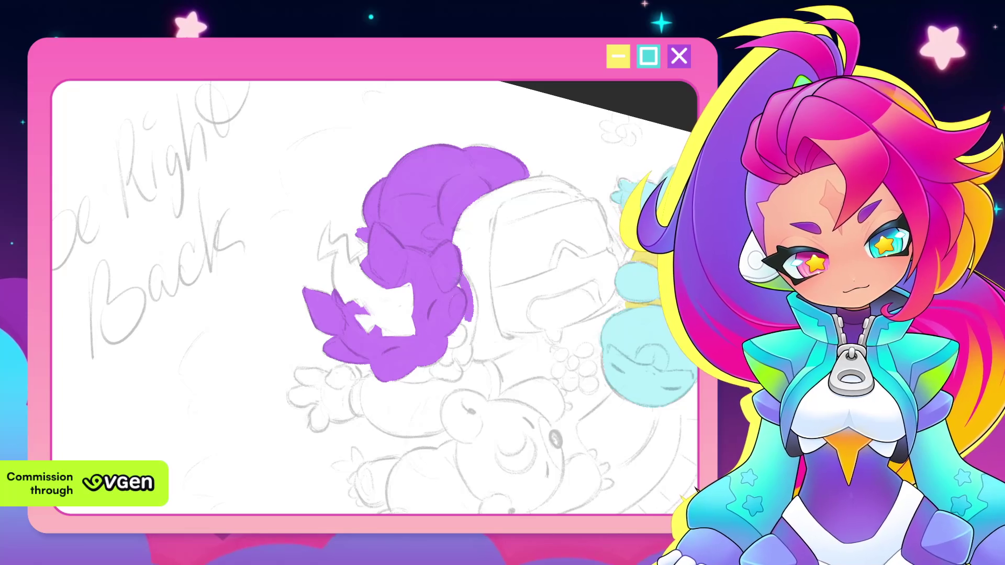
pyautogui.moveTo(471, 284); pyautogui.dragTo(474, 325)
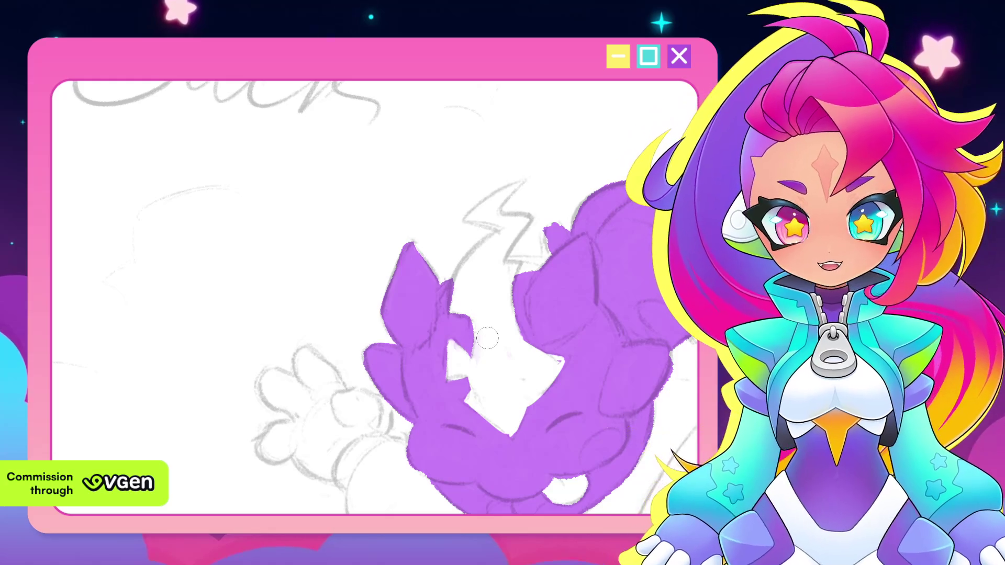
pyautogui.moveTo(500, 290); pyautogui.dragTo(513, 264)
pyautogui.moveTo(552, 292); pyautogui.dragTo(506, 245)
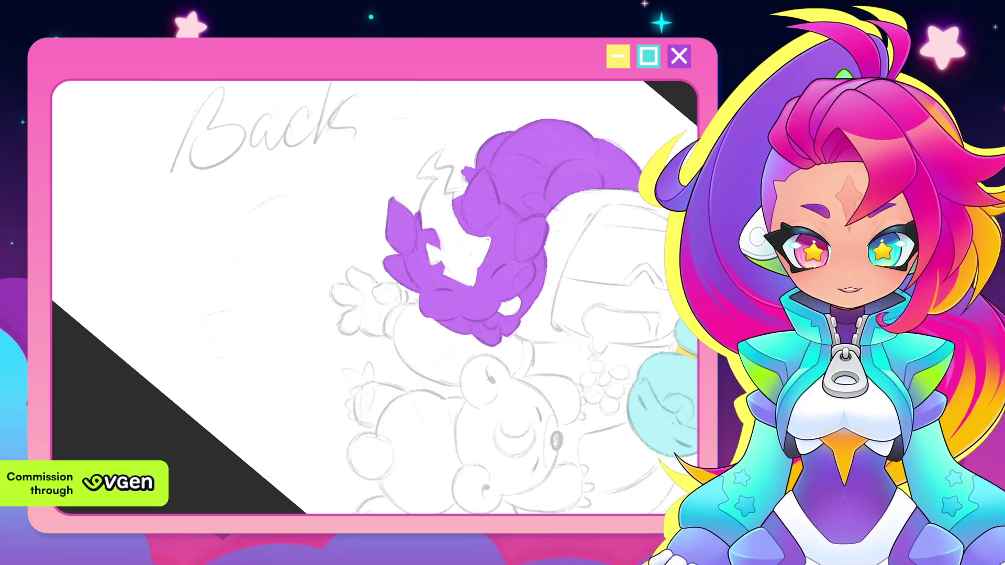
pyautogui.moveTo(502, 290)
pyautogui.mouseDown()
pyautogui.moveTo(517, 316)
pyautogui.moveTo(615, 324)
pyautogui.moveTo(535, 305)
pyautogui.mouseUp()
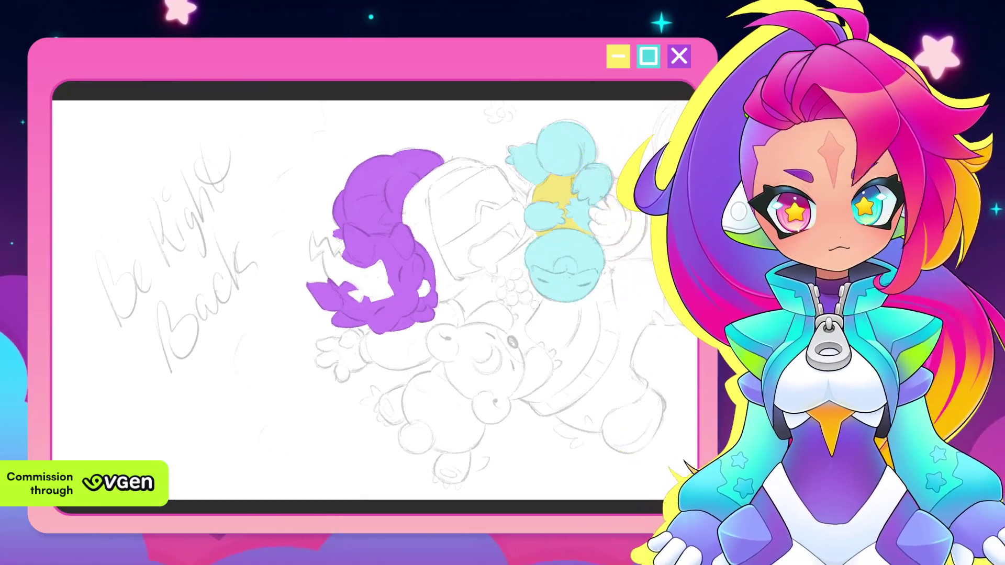
pyautogui.scroll(1, 536, 306)
pyautogui.scroll(1, 549, 315)
pyautogui.scroll(1, 611, 367)
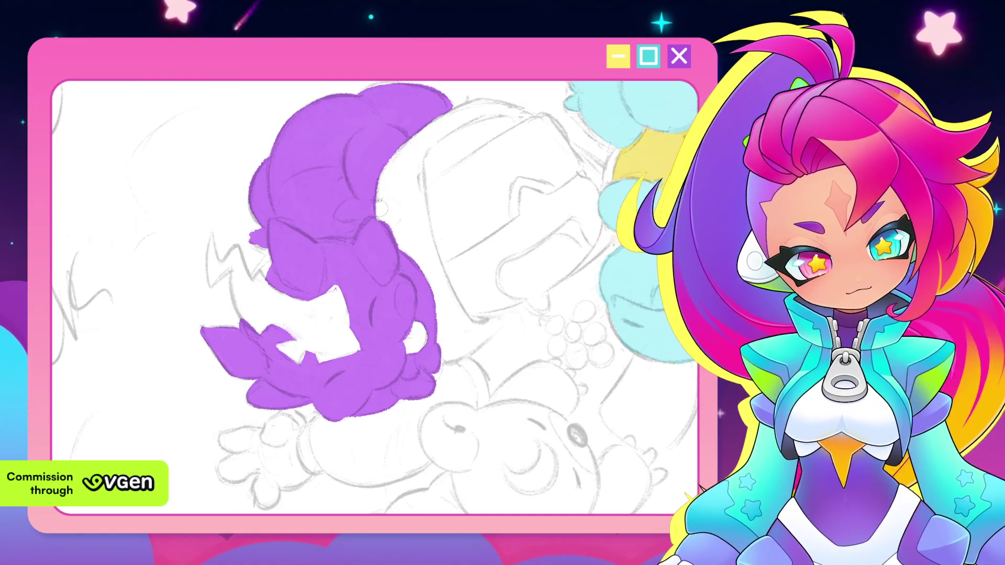
pyautogui.scroll(2, 379, 208)
# Paint a lighter purple highlight across the top and left of the figure's hair.
pyautogui.moveTo(400, 226); pyautogui.dragTo(368, 266)
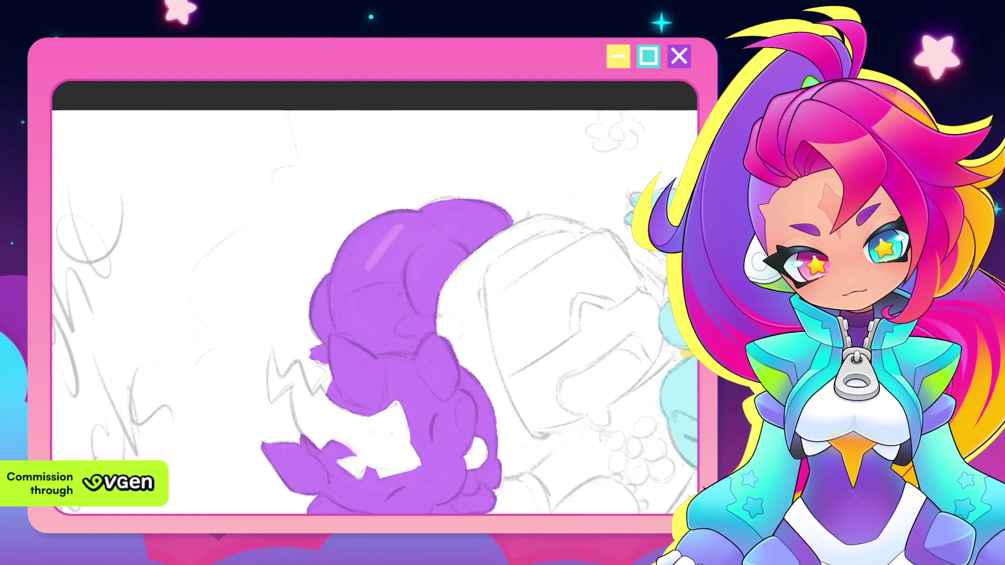
pyautogui.moveTo(396, 228)
pyautogui.mouseDown()
pyautogui.moveTo(357, 271)
pyautogui.moveTo(375, 270)
pyautogui.mouseUp()
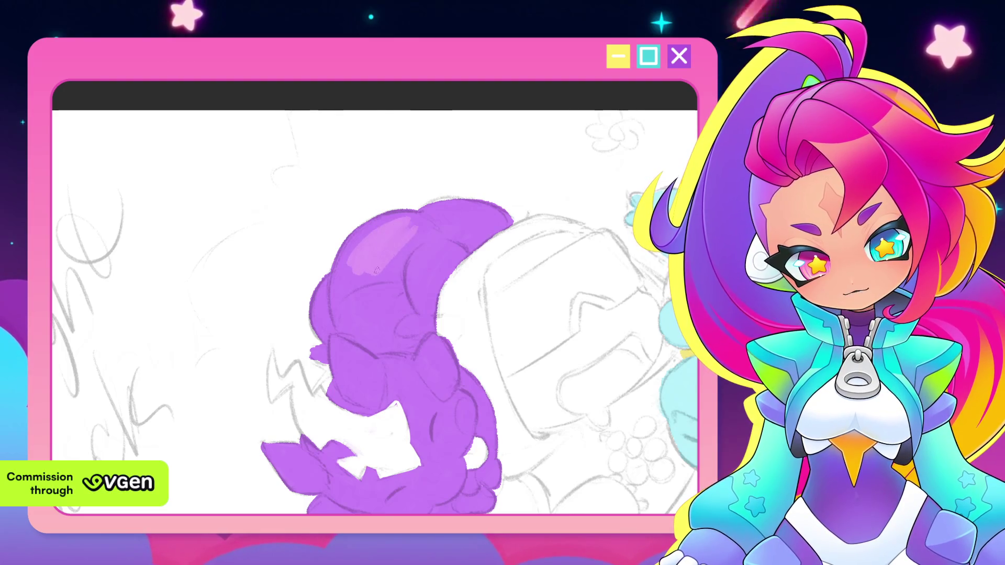
pyautogui.moveTo(416, 238); pyautogui.dragTo(399, 275)
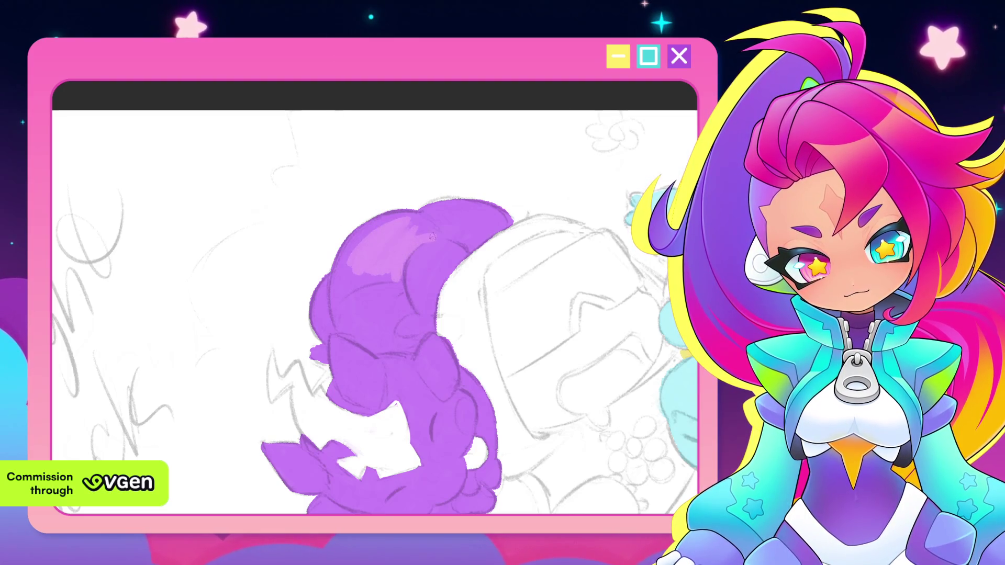
pyautogui.moveTo(394, 217)
pyautogui.mouseDown()
pyautogui.moveTo(409, 243)
pyautogui.moveTo(369, 240)
pyautogui.moveTo(342, 275)
pyautogui.moveTo(355, 271)
pyautogui.mouseUp()
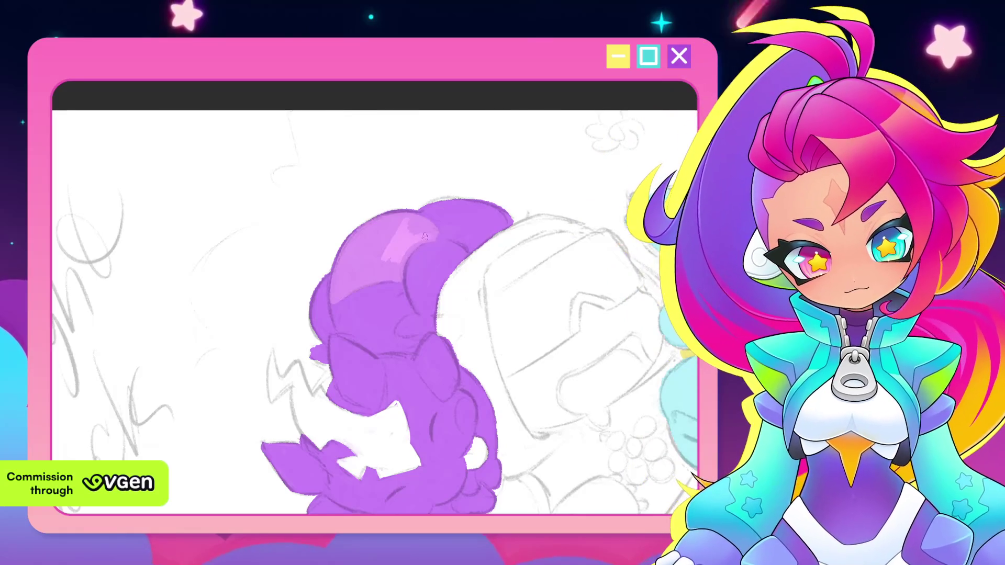
pyautogui.moveTo(399, 266)
pyautogui.mouseDown()
pyautogui.moveTo(377, 235)
pyautogui.moveTo(364, 267)
pyautogui.mouseUp()
pyautogui.moveTo(383, 223)
pyautogui.mouseDown()
pyautogui.moveTo(350, 264)
pyautogui.moveTo(440, 259)
pyautogui.mouseUp()
pyautogui.moveTo(339, 299)
pyautogui.mouseDown()
pyautogui.moveTo(334, 233)
pyautogui.moveTo(361, 198)
pyautogui.mouseUp()
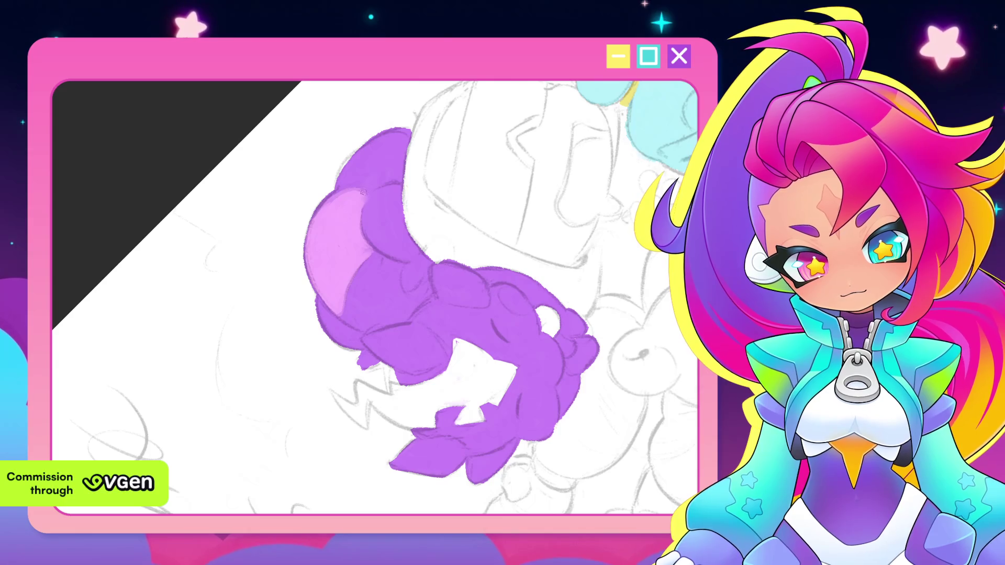
pyautogui.moveTo(340, 238); pyautogui.dragTo(408, 189)
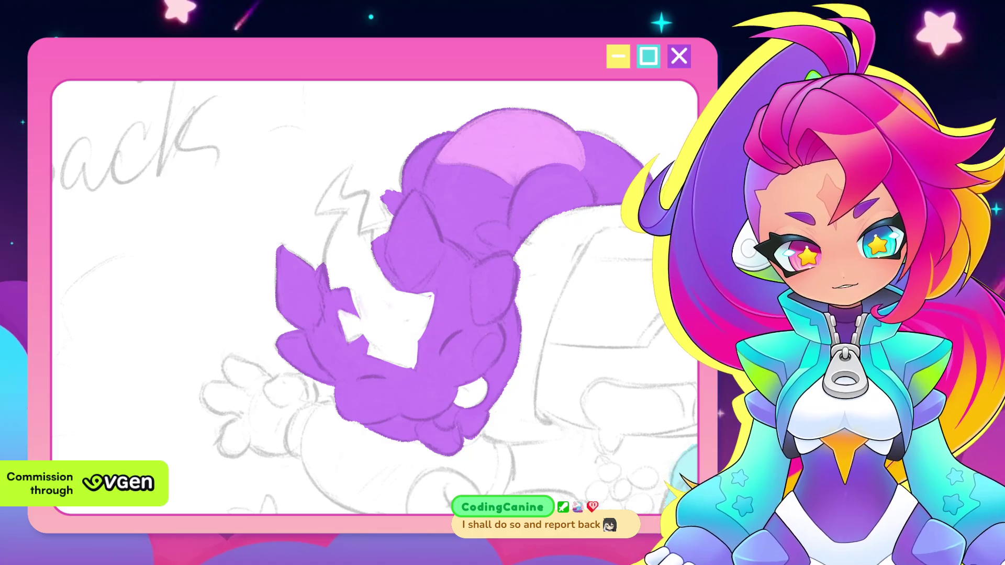
# Patch small white gaps in the purple fill, undoing and repainting one stroke.
pyautogui.moveTo(381, 276); pyautogui.dragTo(387, 298)
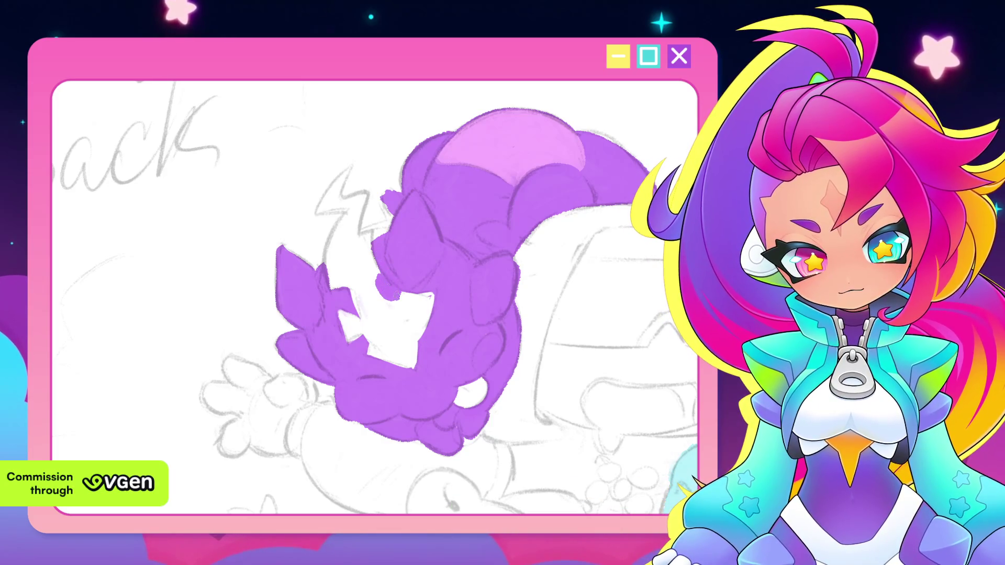
pyautogui.hotkey('ctrl', 'z')
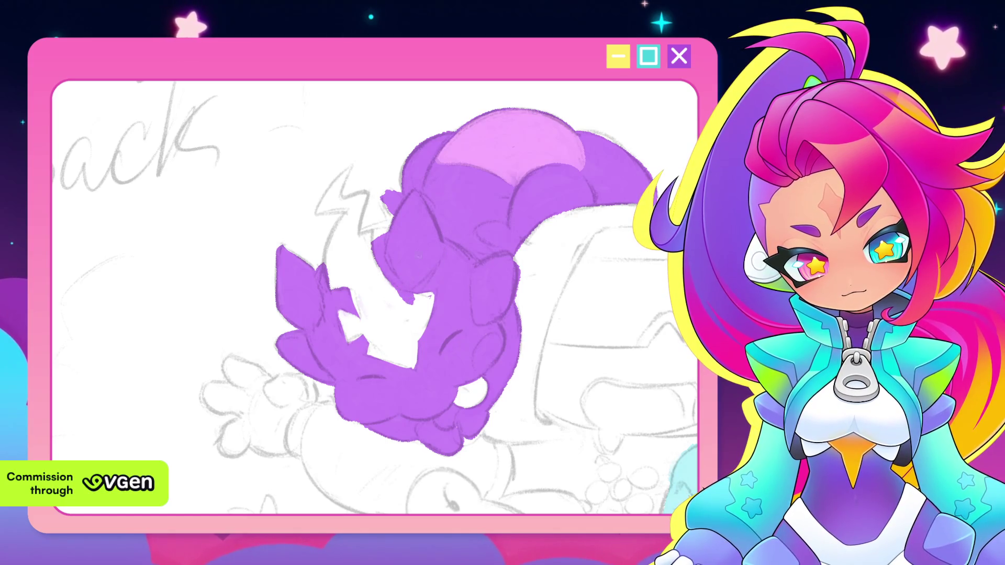
pyautogui.moveTo(382, 273); pyautogui.dragTo(388, 295)
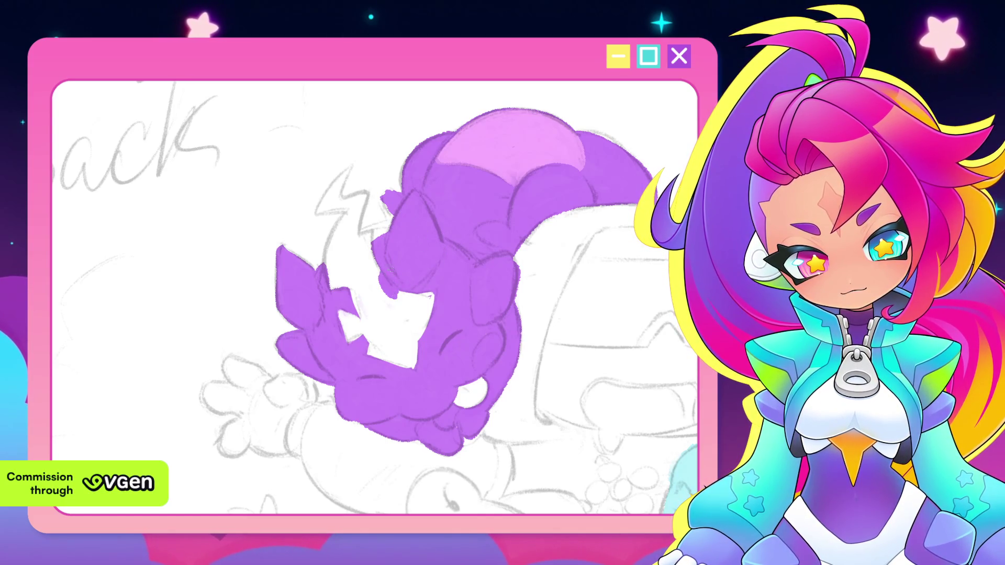
pyautogui.moveTo(408, 265); pyautogui.dragTo(424, 296)
pyautogui.scroll(-3, 374, 299)
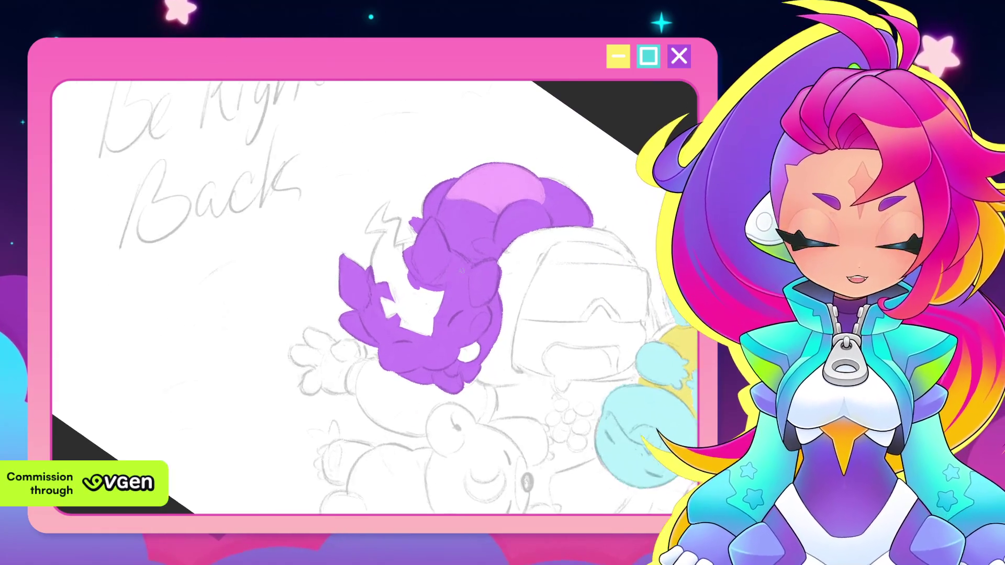
pyautogui.scroll(3, 374, 298)
pyautogui.scroll(1, 374, 298)
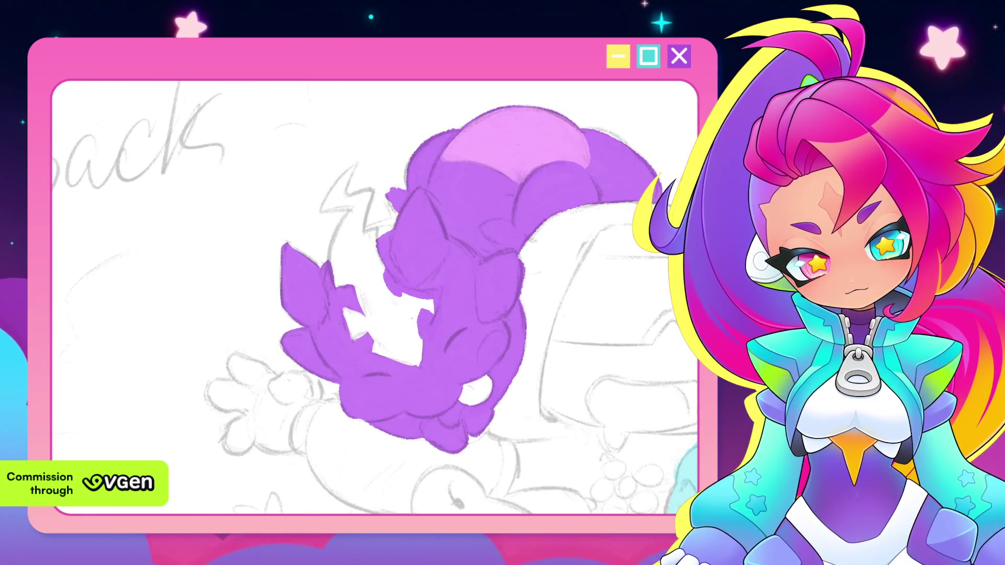
# Fill the remaining white gap and brush purple along the left and lower-left edge of the head.
pyautogui.moveTo(420, 302)
pyautogui.mouseDown()
pyautogui.moveTo(432, 338)
pyautogui.moveTo(428, 330)
pyautogui.mouseUp()
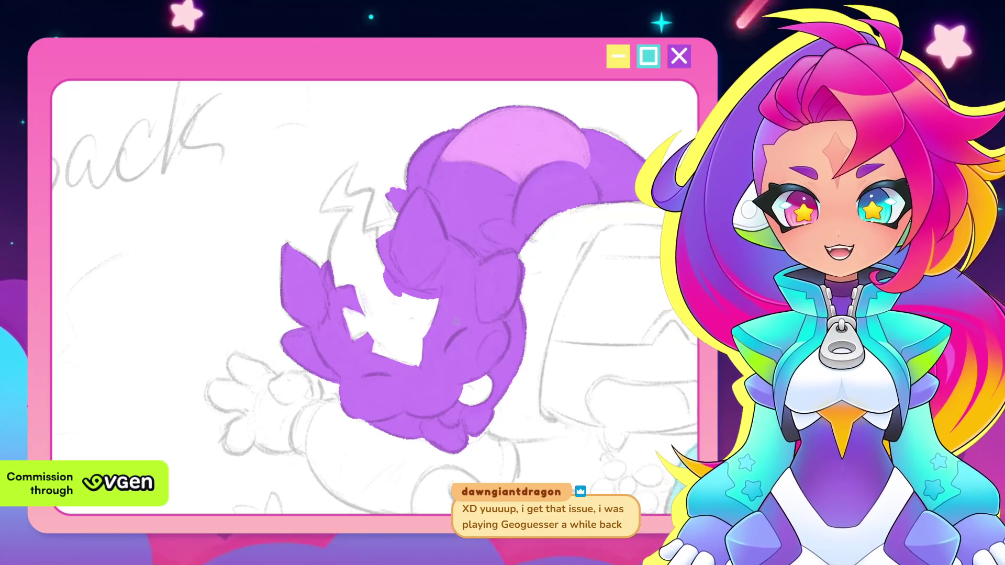
pyautogui.scroll(1, 453, 287)
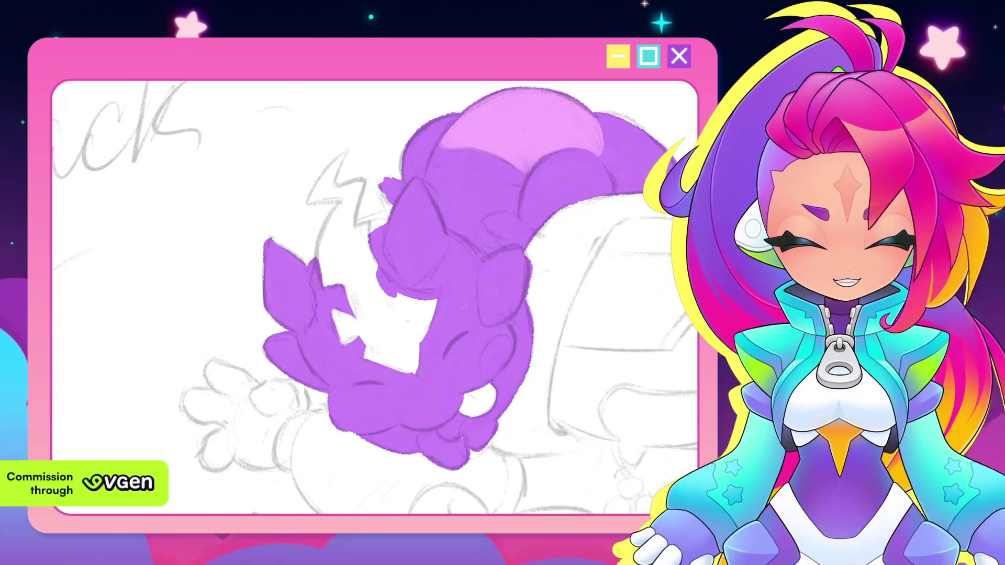
pyautogui.scroll(1, 433, 307)
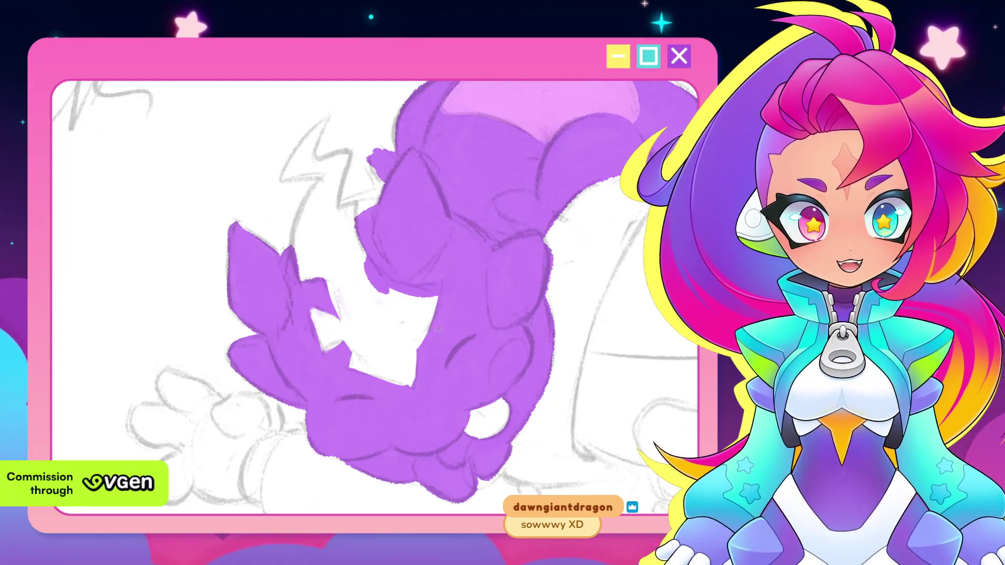
pyautogui.scroll(1, 439, 299)
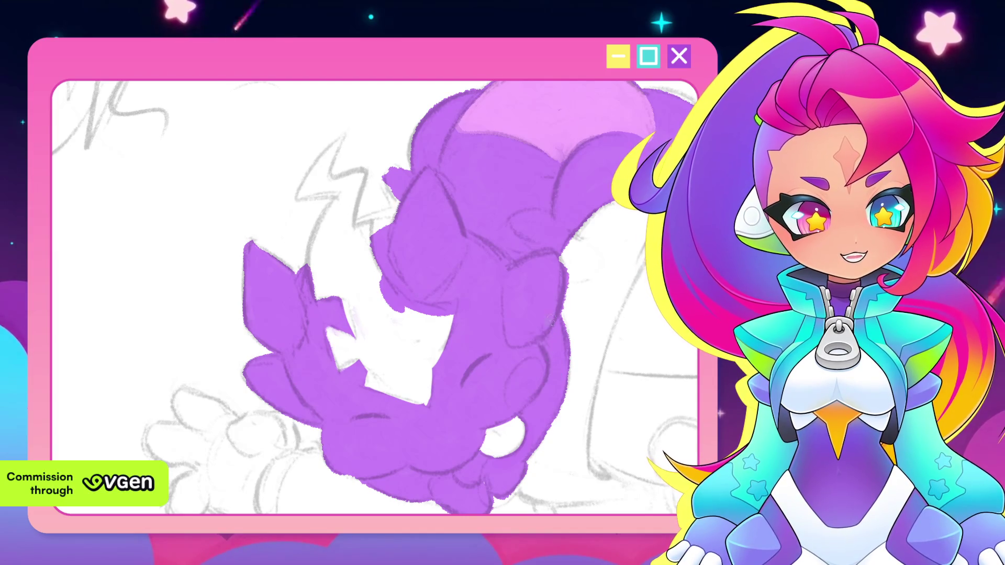
pyautogui.moveTo(548, 359); pyautogui.dragTo(463, 297)
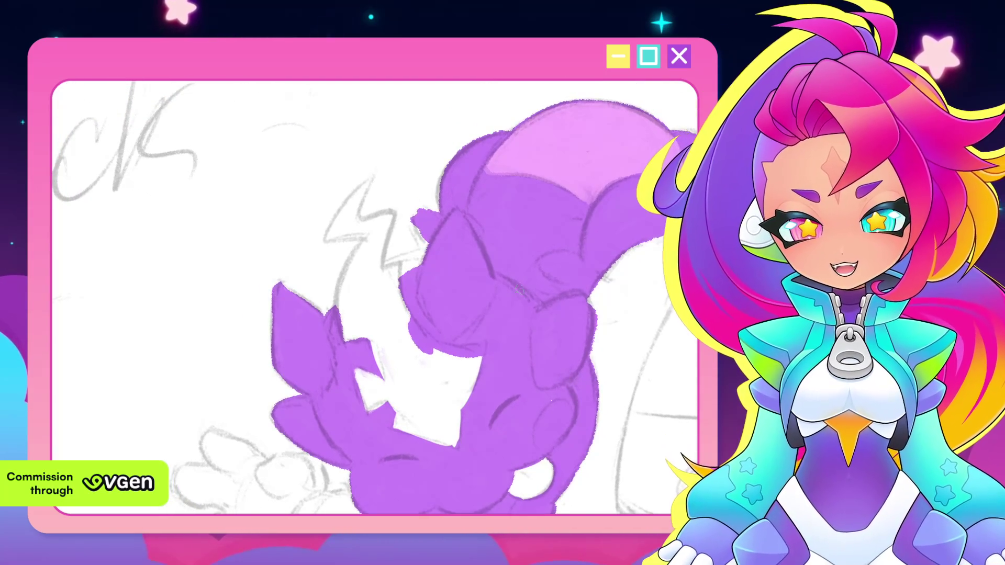
pyautogui.scroll(2, 464, 297)
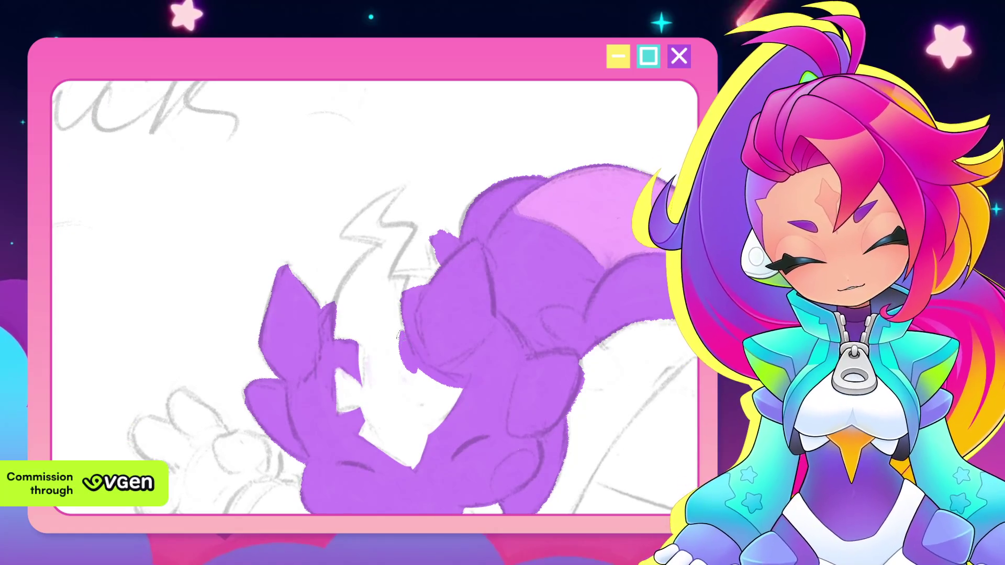
pyautogui.moveTo(400, 313); pyautogui.dragTo(391, 365)
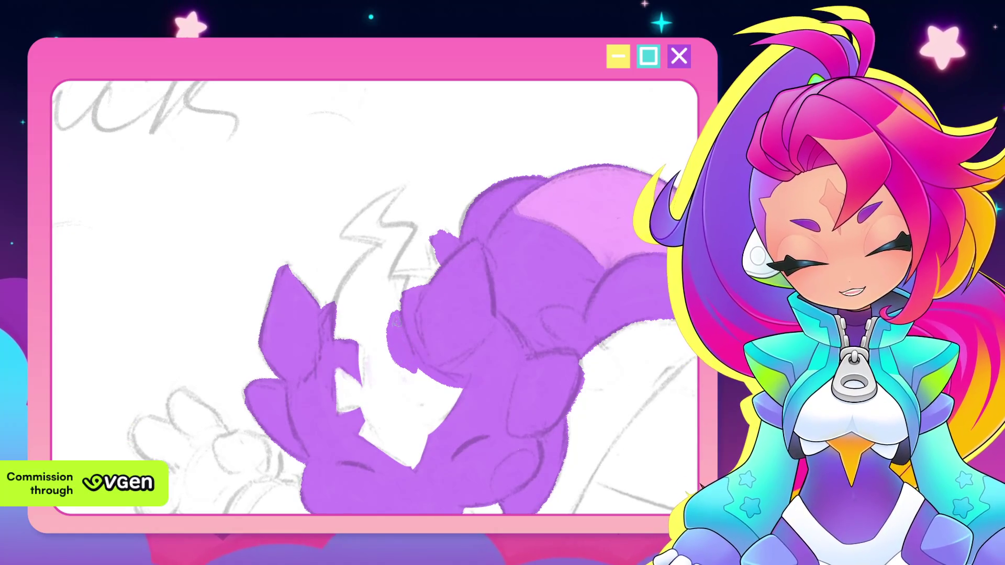
pyautogui.scroll(-1, 412, 265)
pyautogui.scroll(1, 407, 272)
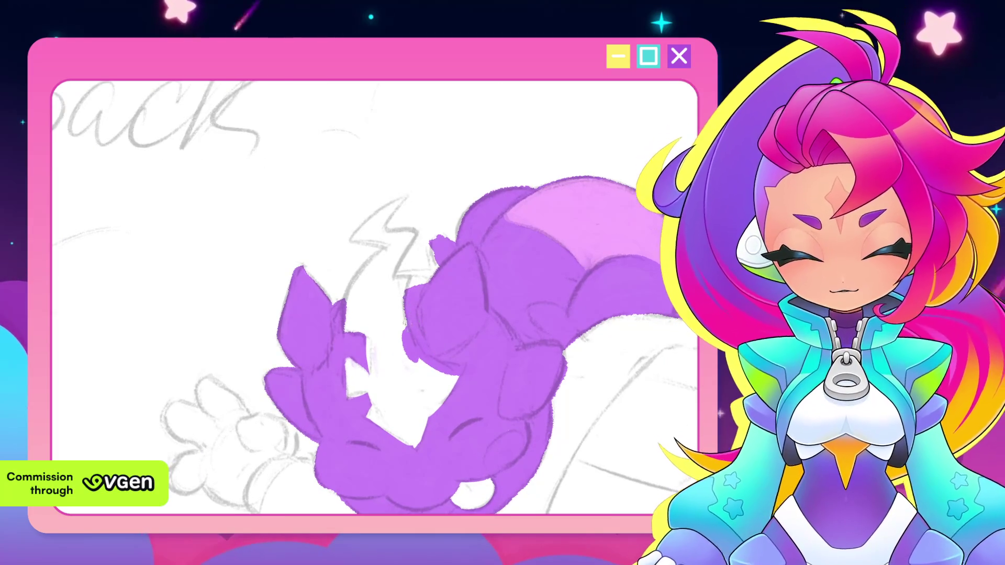
pyautogui.moveTo(402, 338); pyautogui.dragTo(420, 363)
pyautogui.scroll(-2, 374, 298)
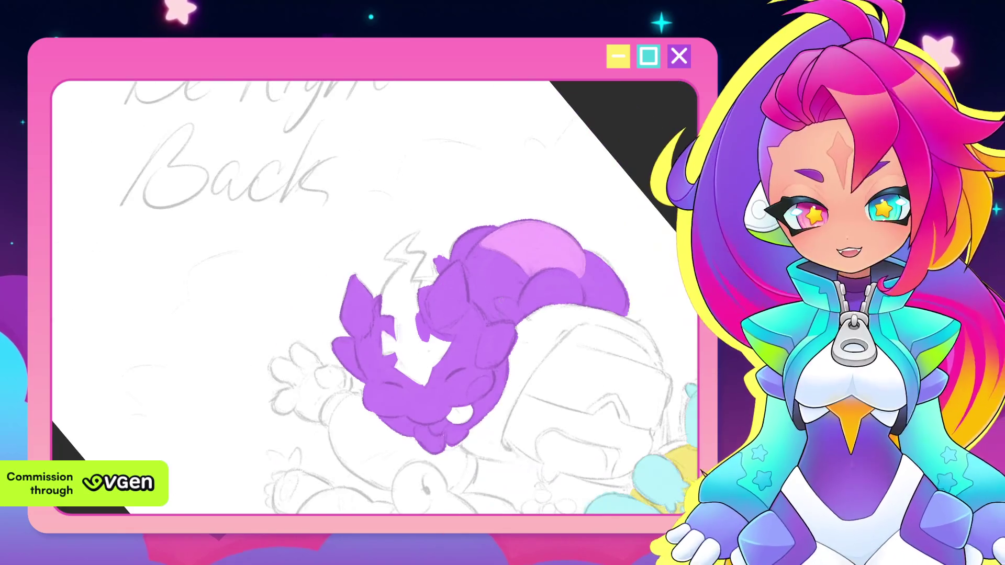
pyautogui.scroll(1, 374, 299)
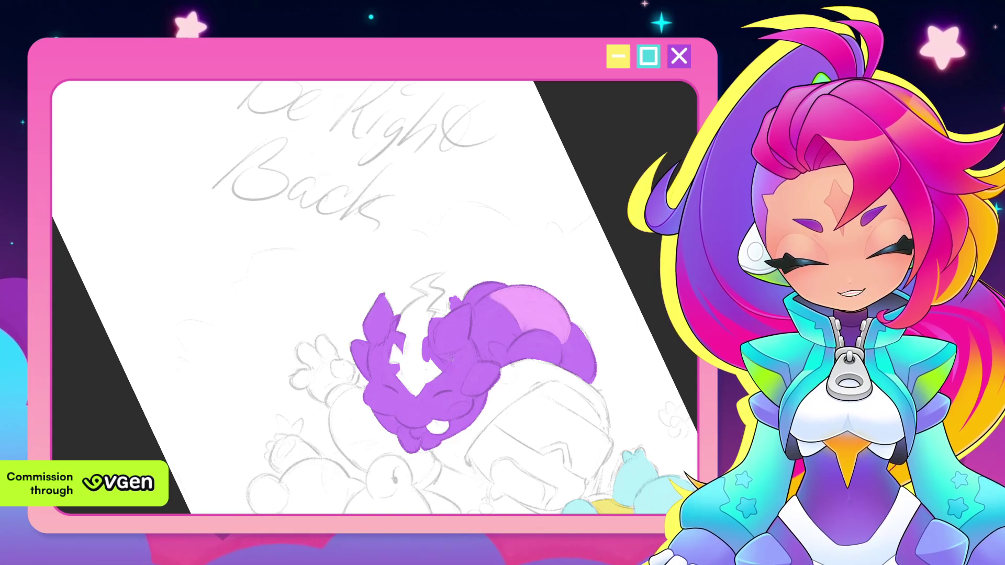
pyautogui.scroll(2, 440, 330)
pyautogui.scroll(1, 448, 353)
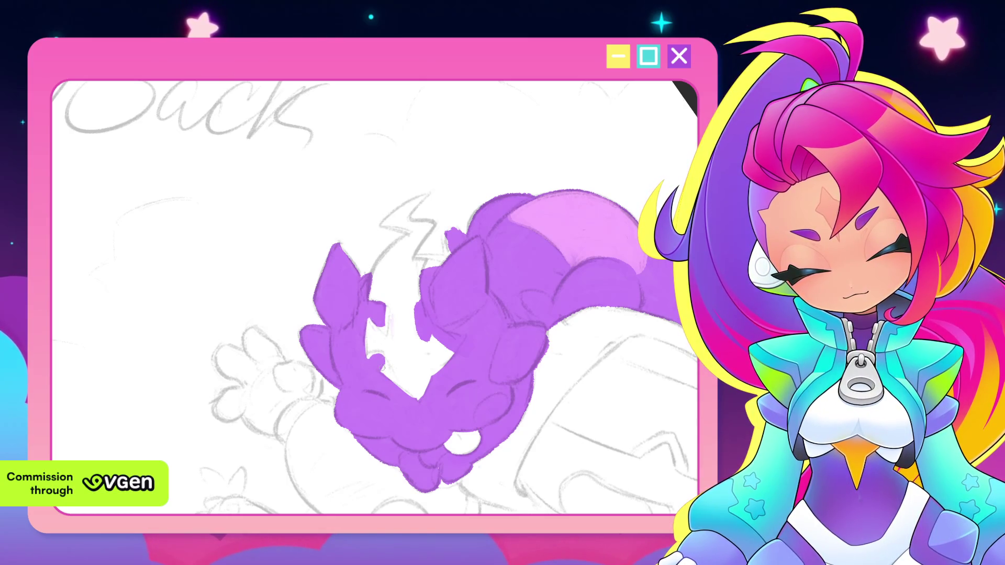
pyautogui.scroll(-1, 484, 369)
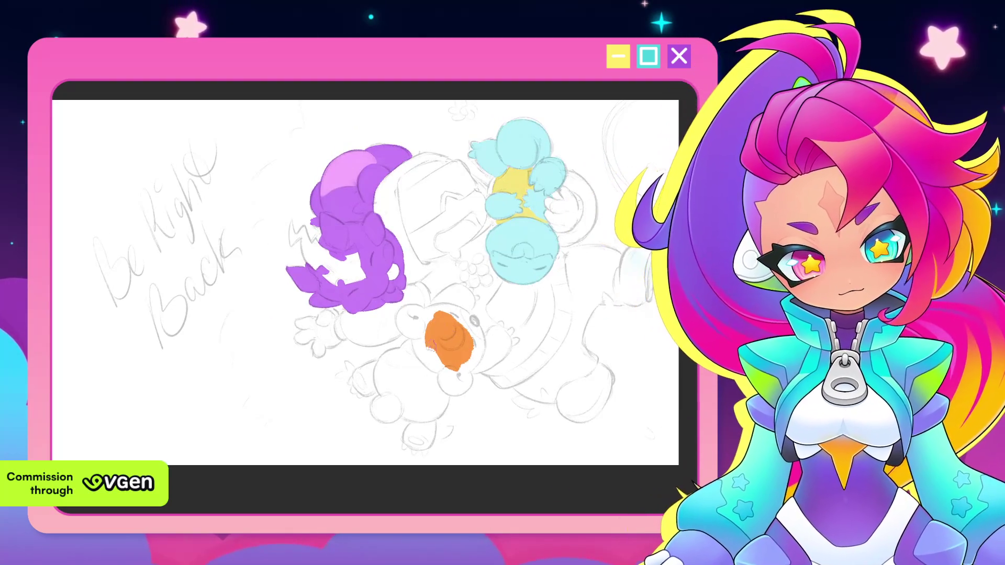
# Round out the bear's orange fill, then undo the stray lobe below its feet.
pyautogui.moveTo(432, 330); pyautogui.dragTo(424, 357)
pyautogui.moveTo(474, 320); pyautogui.dragTo(469, 354)
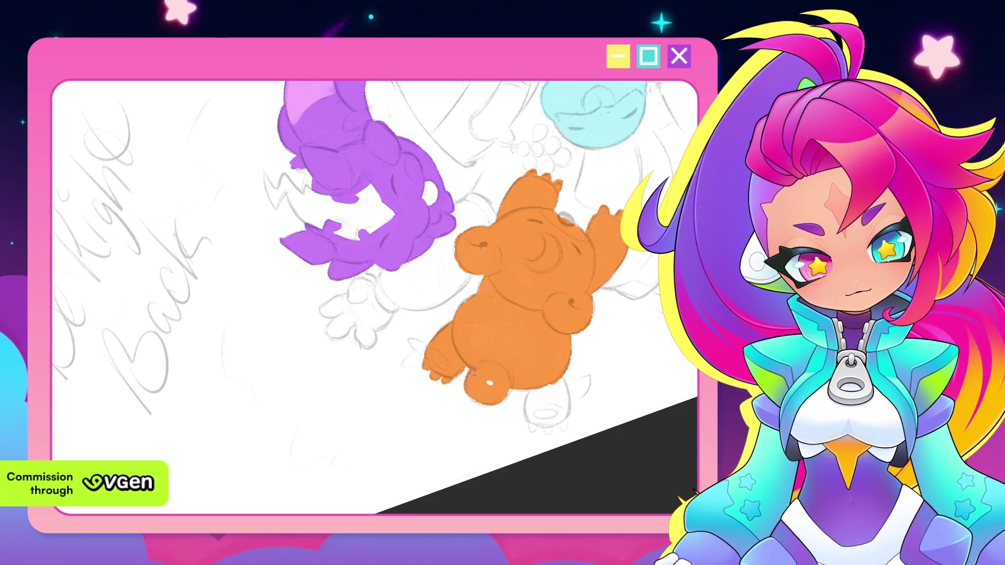
pyautogui.hotkey('ctrl', 'z')
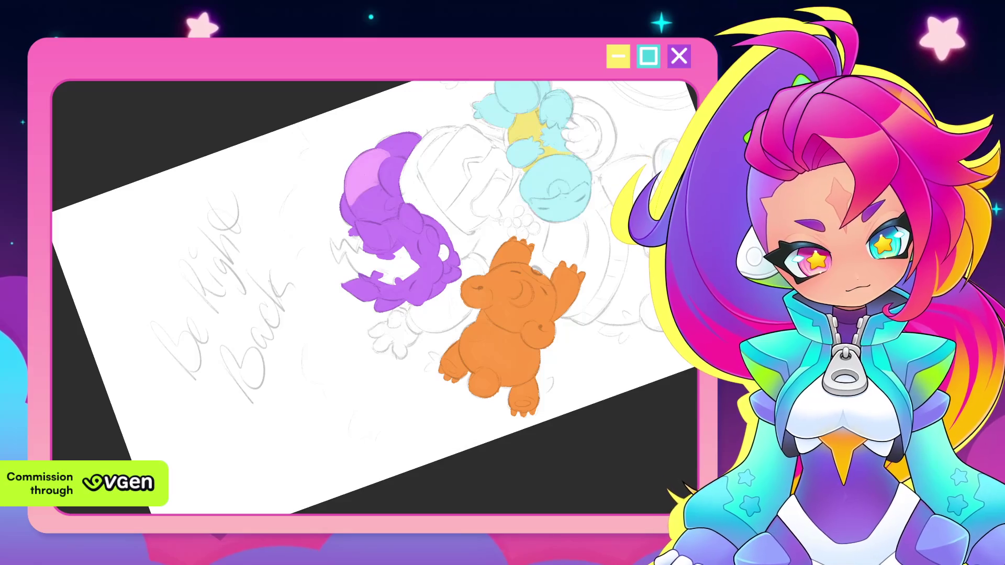
# Lasso and transform the bear's lower foot fill, then deselect and level the canvas rotation.
pyautogui.moveTo(548, 380)
pyautogui.mouseDown()
pyautogui.moveTo(542, 372)
pyautogui.moveTo(523, 399)
pyautogui.mouseUp()
pyautogui.hotkey('ctrl', 't')
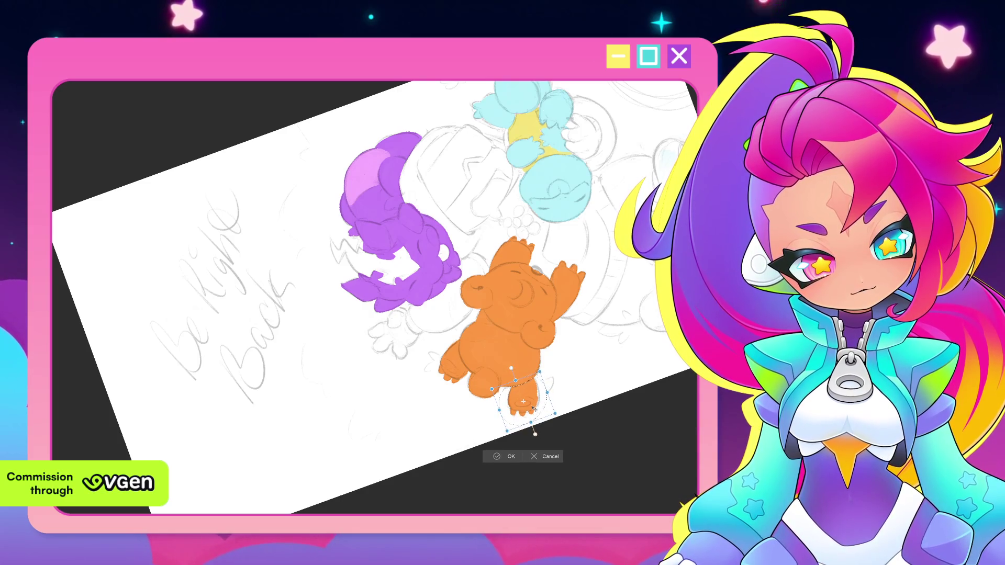
pyautogui.click(497, 454)
pyautogui.hotkey('ctrl', 'd')
pyautogui.scroll(-3, 456, 429)
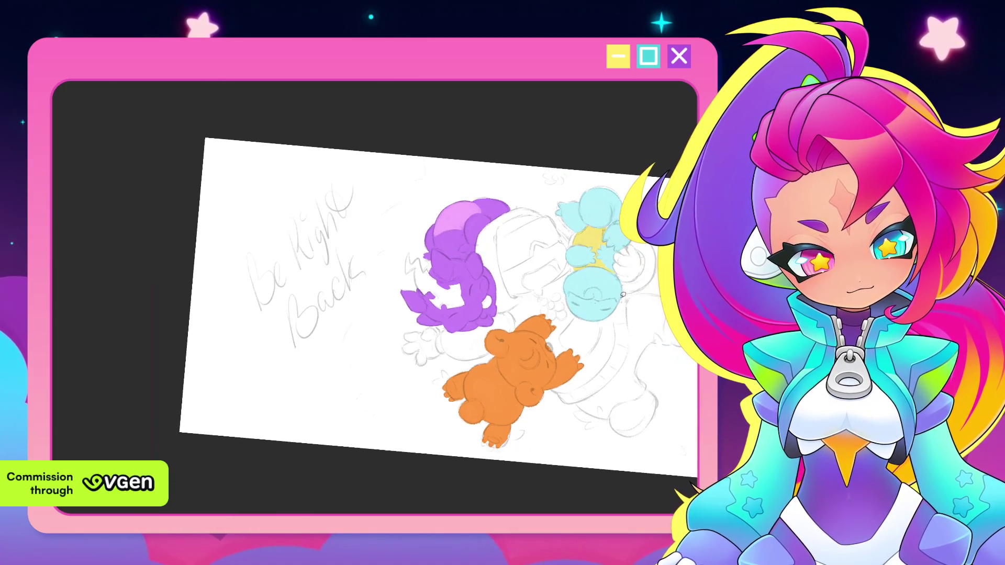
pyautogui.scroll(2, 577, 357)
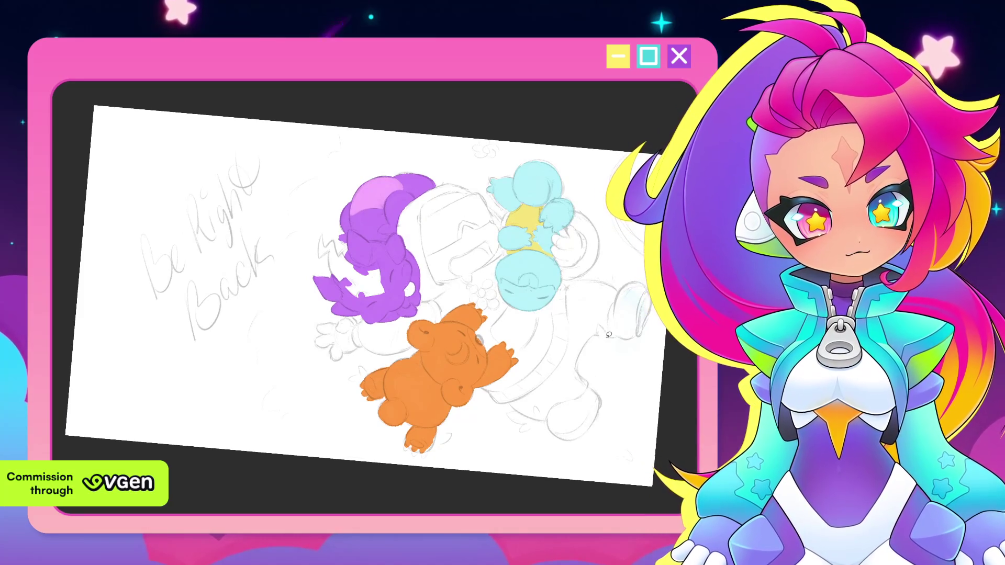
pyautogui.press('5')
pyautogui.scroll(1, 604, 346)
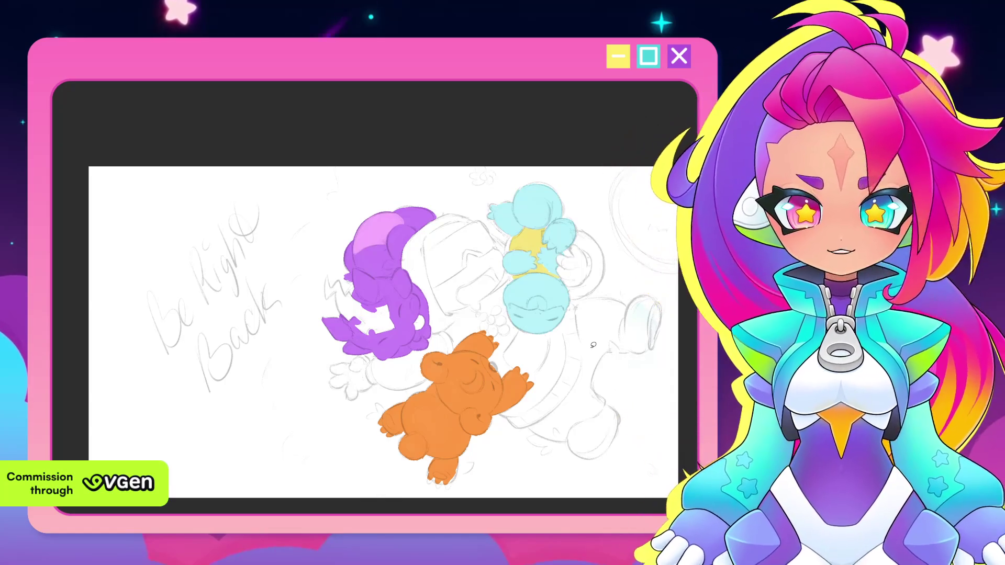
pyautogui.scroll(1, 544, 279)
pyautogui.scroll(1, 544, 280)
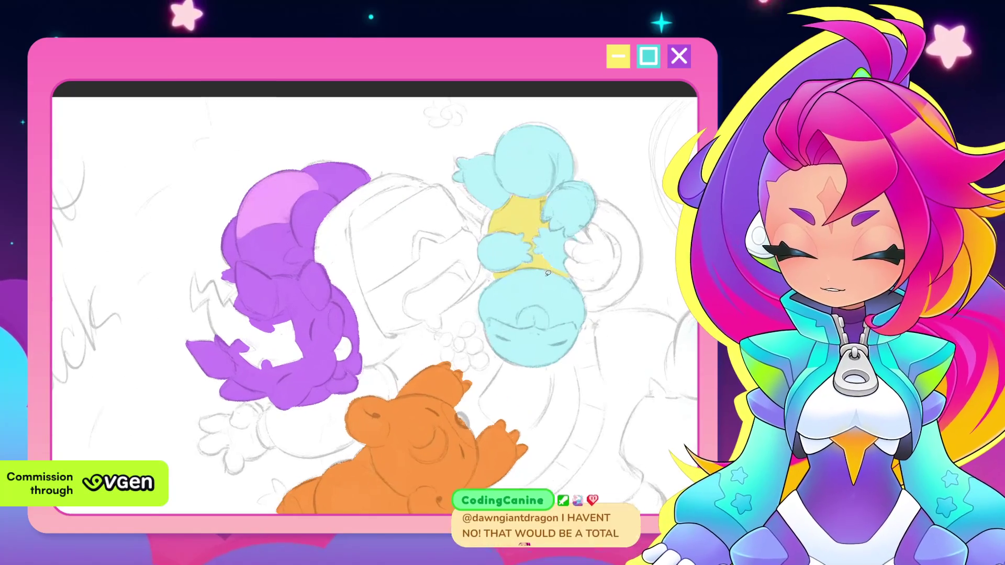
pyautogui.scroll(1, 548, 306)
pyautogui.scroll(1, 552, 335)
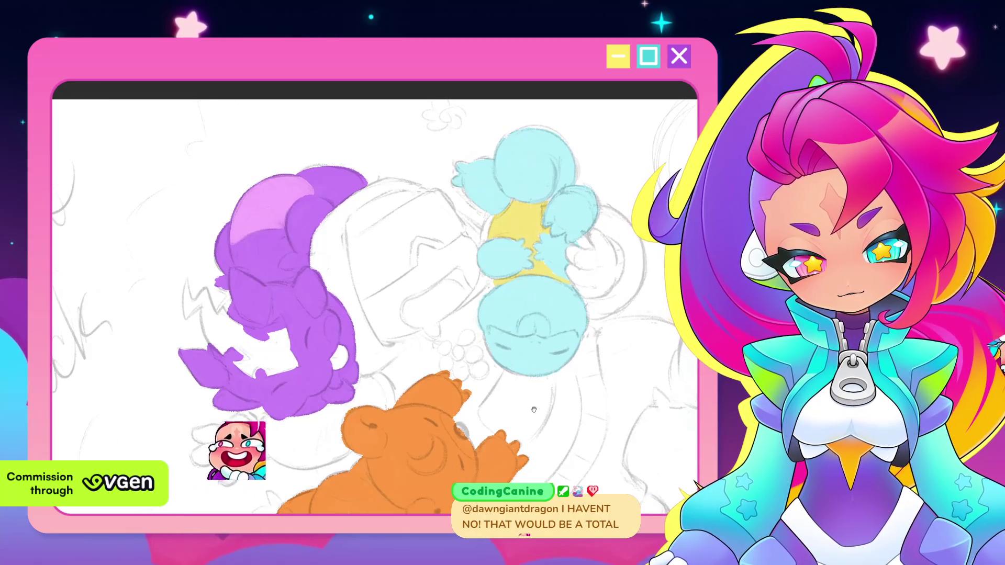
pyautogui.scroll(1, 557, 316)
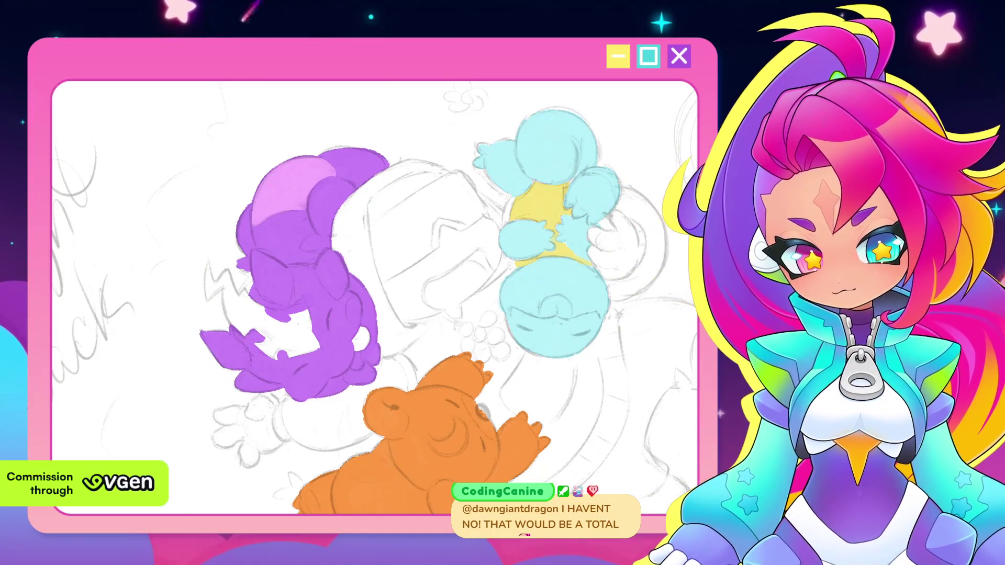
pyautogui.scroll(2, 354, 298)
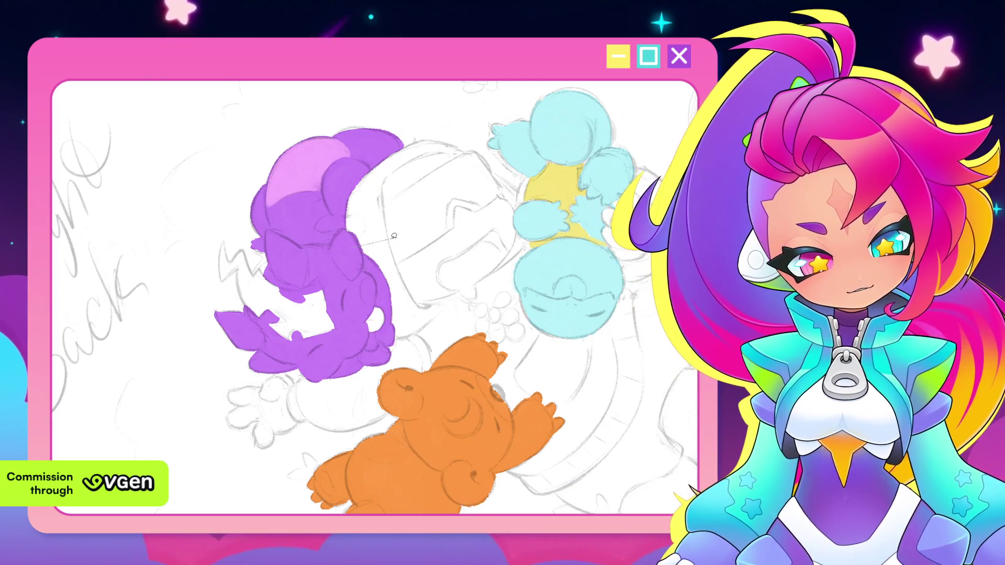
pyautogui.click(355, 244)
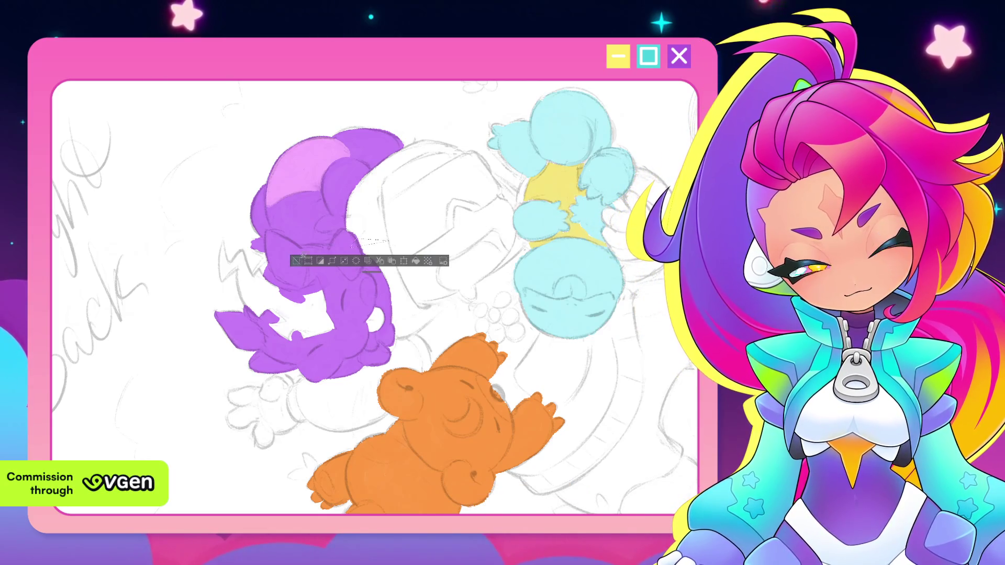
pyautogui.click(297, 260)
pyautogui.scroll(1, 392, 258)
pyautogui.scroll(1, 393, 257)
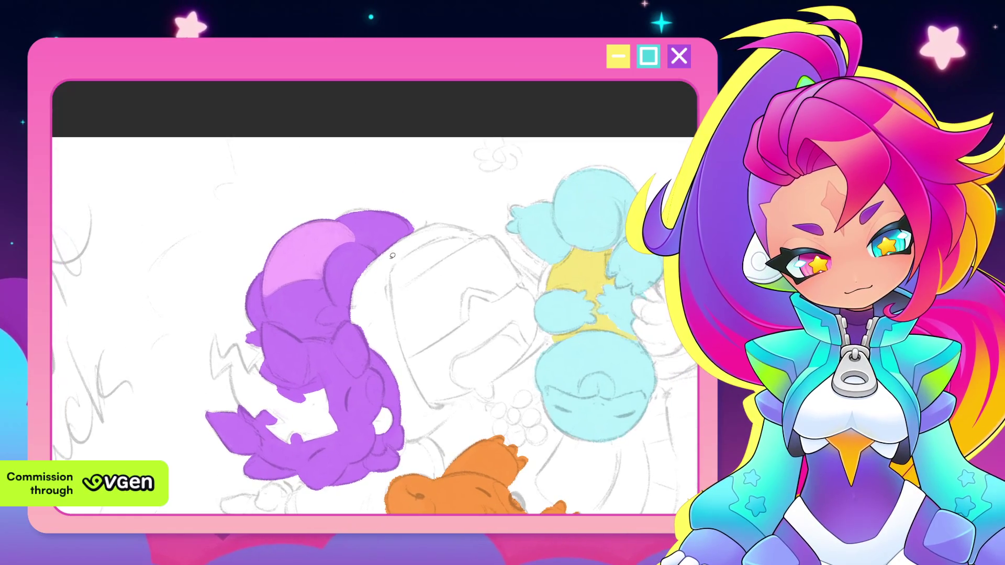
# Undo the orange stroke and paint a dark purple band curving along the helmet's top edge.
pyautogui.moveTo(387, 271); pyautogui.dragTo(412, 389)
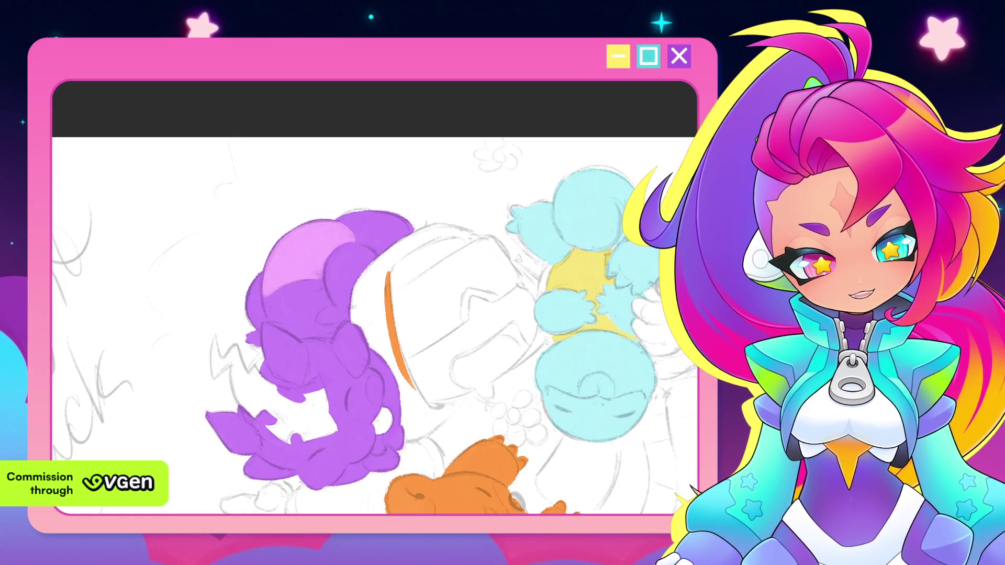
pyautogui.hotkey('ctrl', 'z')
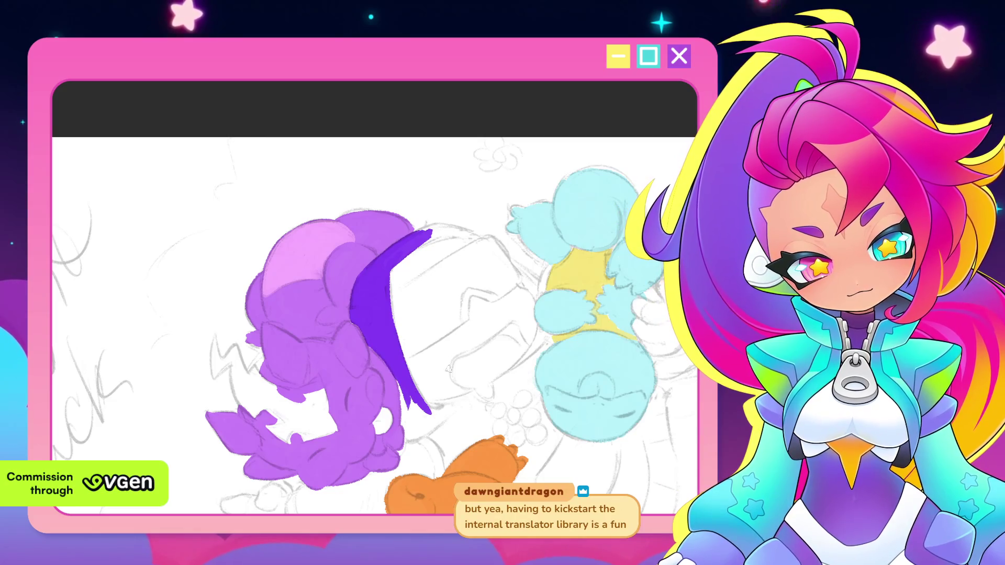
pyautogui.moveTo(445, 369); pyautogui.dragTo(412, 337)
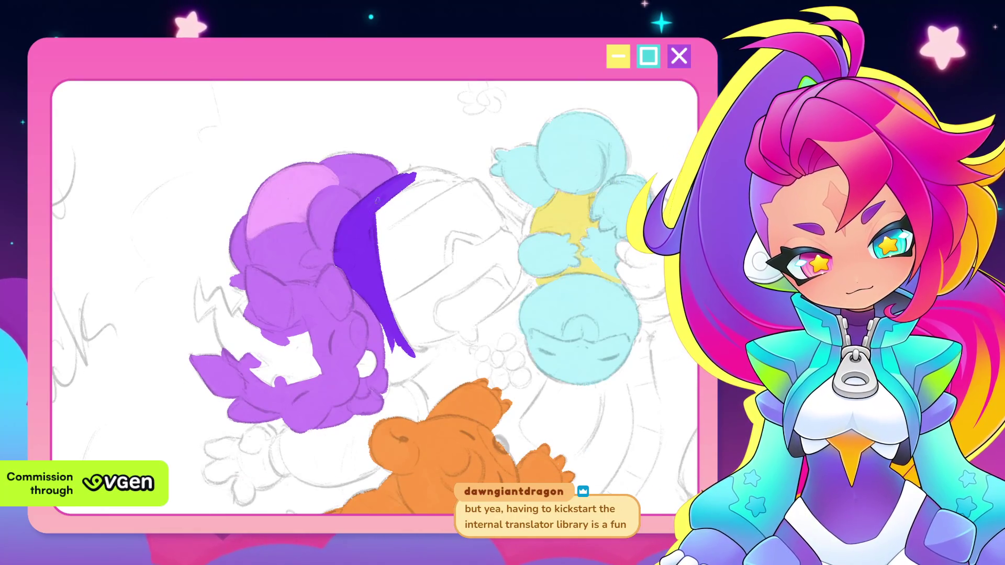
pyautogui.moveTo(396, 287); pyautogui.dragTo(414, 357)
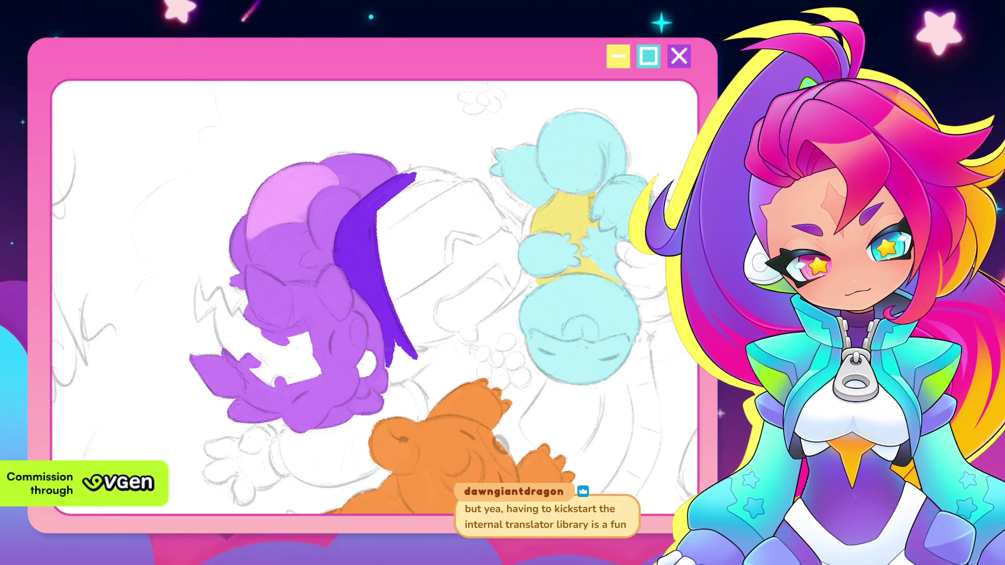
pyautogui.moveTo(397, 354)
pyautogui.mouseDown()
pyautogui.moveTo(393, 384)
pyautogui.moveTo(412, 369)
pyautogui.mouseUp()
pyautogui.hotkey('ctrl', ']')
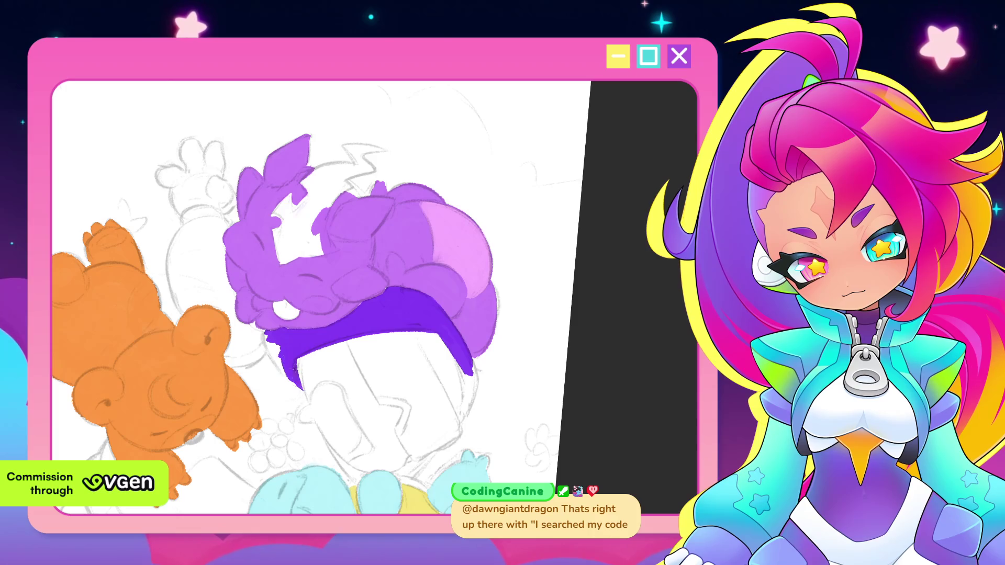
# Fill the band's left end and add dark purple along its edge, rotating the canvas between strokes.
pyautogui.moveTo(267, 333); pyautogui.dragTo(271, 367)
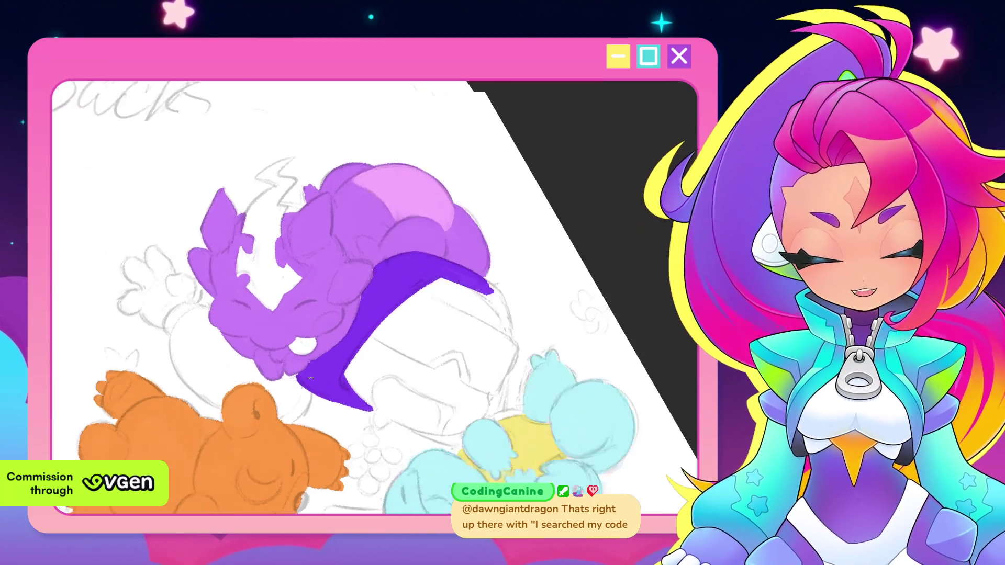
pyautogui.moveTo(471, 330)
pyautogui.mouseDown()
pyautogui.moveTo(471, 248)
pyautogui.moveTo(440, 299)
pyautogui.mouseUp()
pyautogui.moveTo(471, 259)
pyautogui.mouseDown()
pyautogui.moveTo(432, 296)
pyautogui.moveTo(432, 270)
pyautogui.moveTo(431, 309)
pyautogui.moveTo(414, 320)
pyautogui.mouseUp()
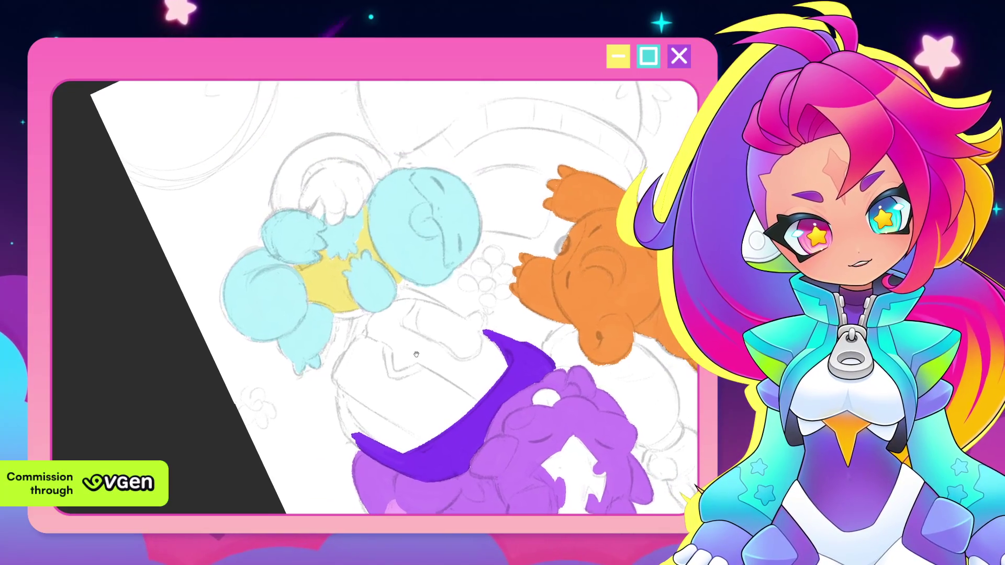
pyautogui.moveTo(343, 404)
pyautogui.mouseDown()
pyautogui.moveTo(358, 456)
pyautogui.moveTo(371, 446)
pyautogui.moveTo(354, 432)
pyautogui.mouseUp()
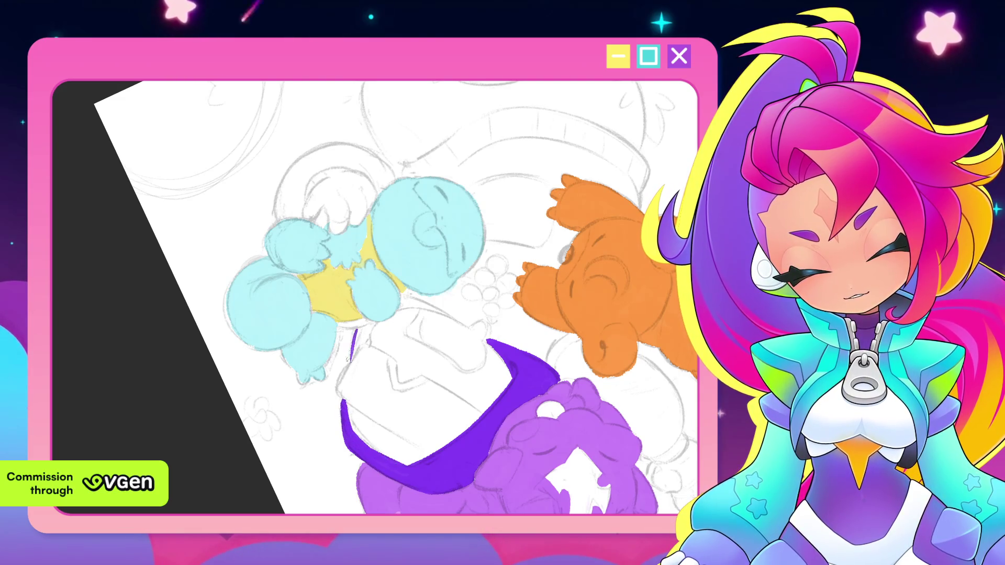
# Rotate the canvas to a comfortable angle for continuing the band down the helmet.
pyautogui.moveTo(358, 334); pyautogui.dragTo(346, 264)
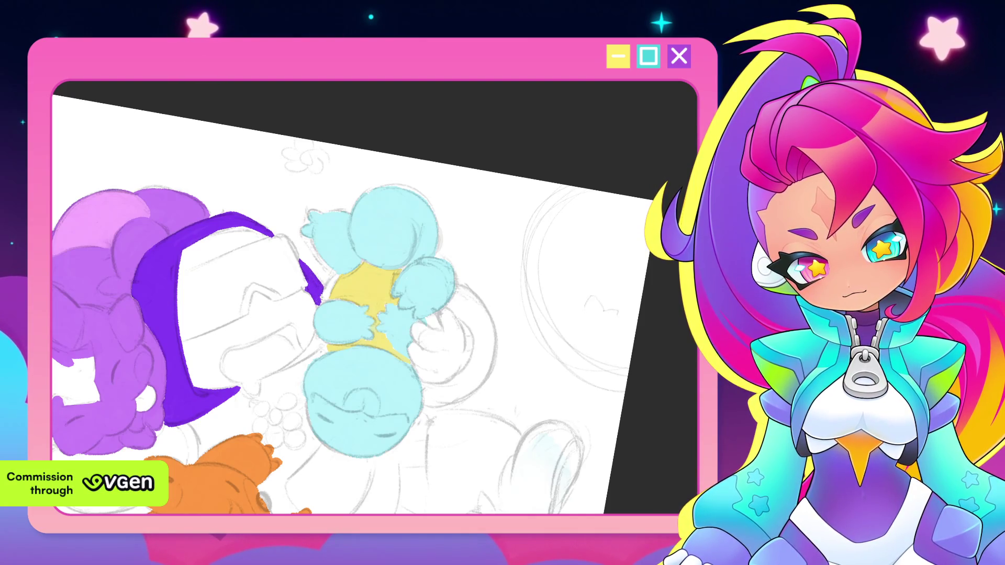
pyautogui.moveTo(341, 316); pyautogui.dragTo(377, 261)
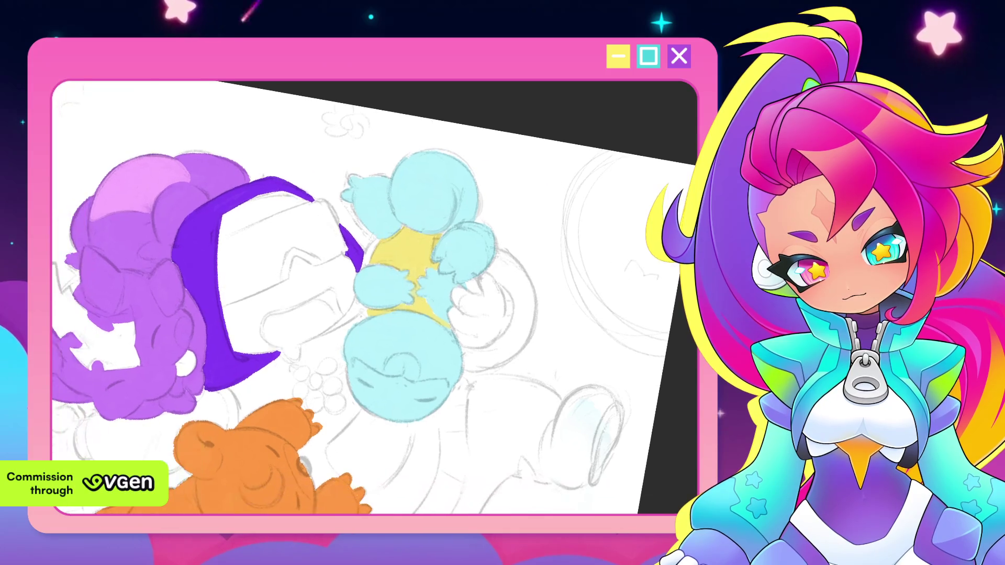
pyautogui.moveTo(360, 297); pyautogui.dragTo(354, 298)
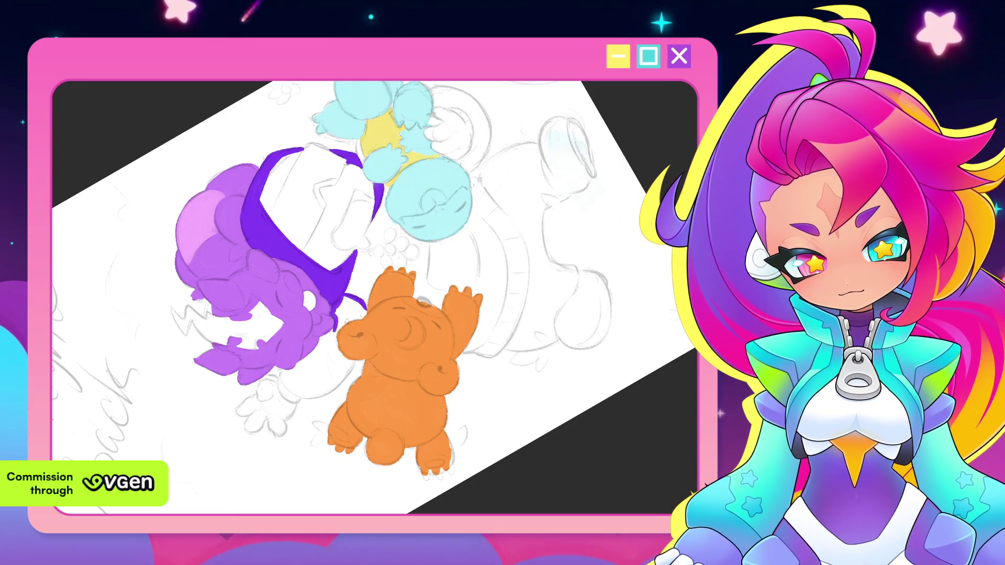
# Extend the dark purple band down the helmet beside the bear's ear and add the thin strap curl below.
pyautogui.moveTo(336, 328); pyautogui.dragTo(342, 358)
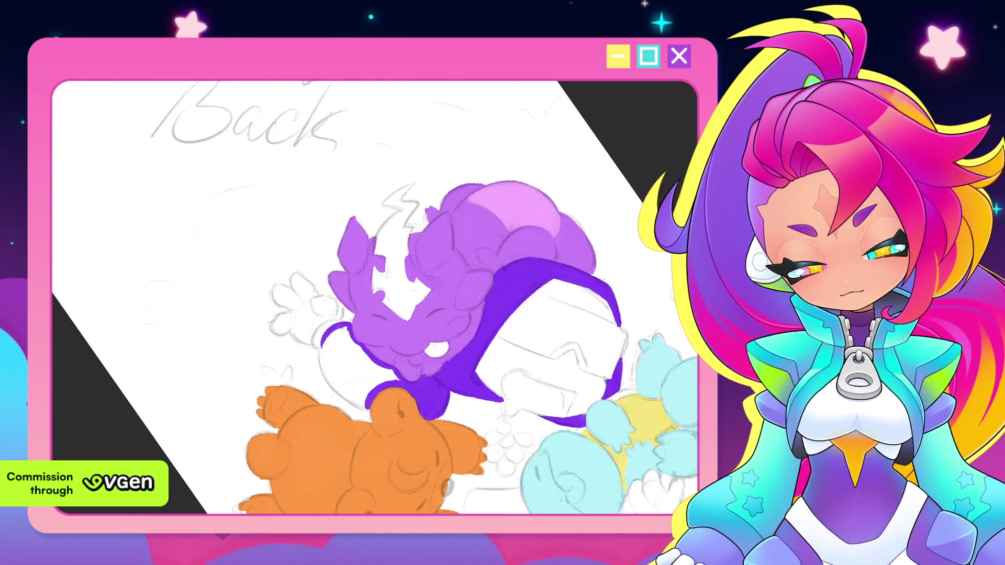
pyautogui.moveTo(342, 324); pyautogui.dragTo(319, 367)
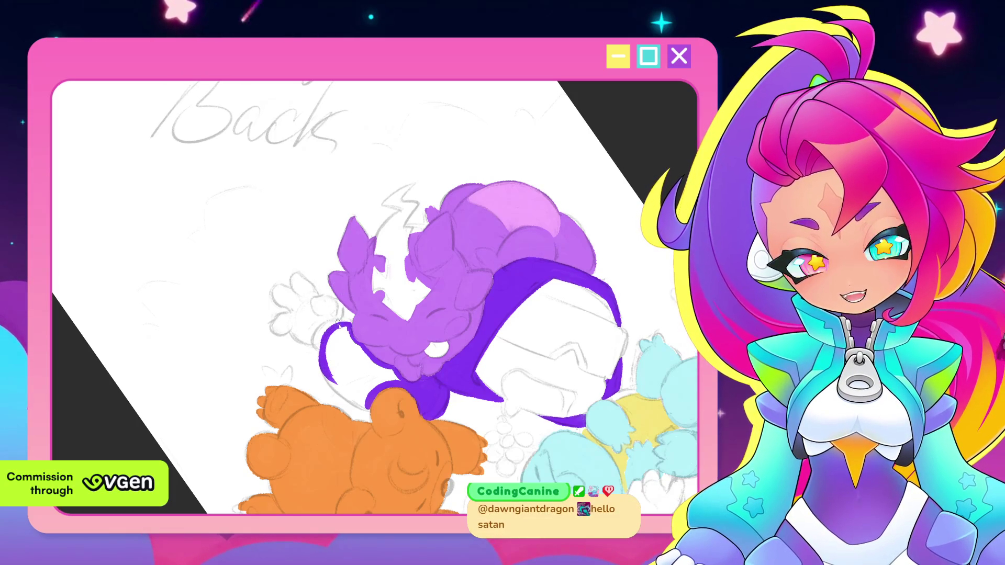
pyautogui.moveTo(322, 351)
pyautogui.mouseDown()
pyautogui.moveTo(325, 379)
pyautogui.moveTo(350, 399)
pyautogui.mouseUp()
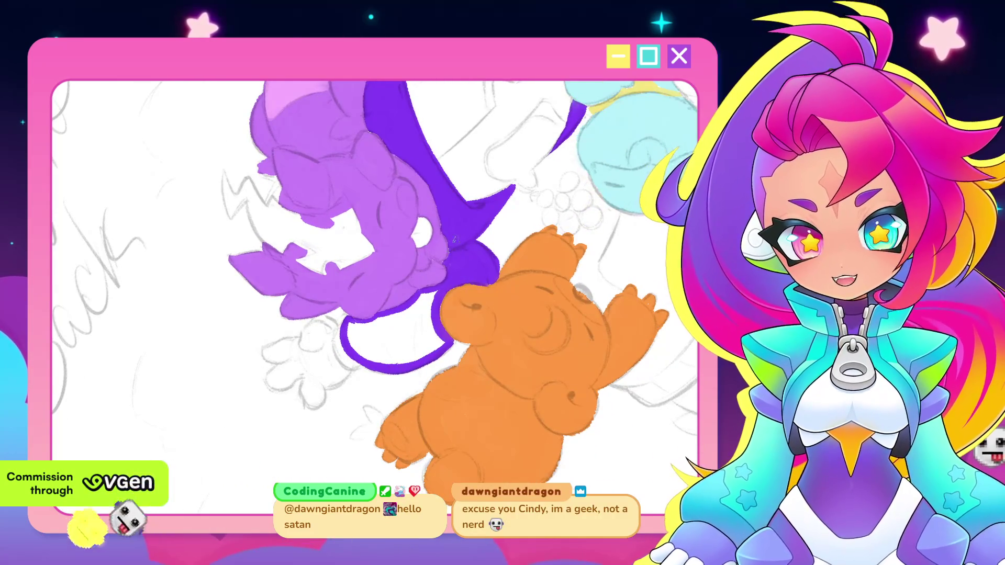
pyautogui.moveTo(430, 294)
pyautogui.mouseDown()
pyautogui.moveTo(420, 308)
pyautogui.moveTo(424, 351)
pyautogui.moveTo(443, 347)
pyautogui.mouseUp()
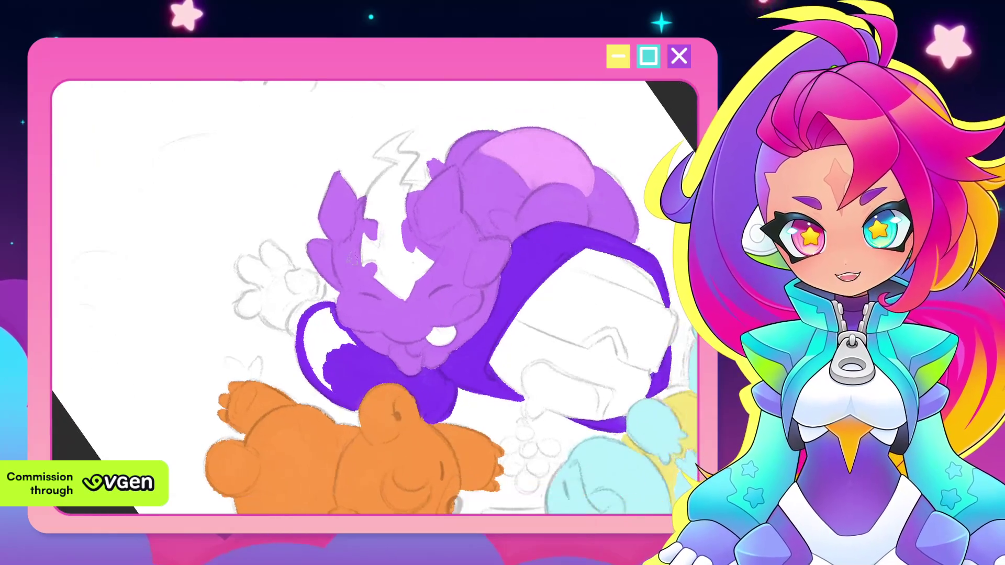
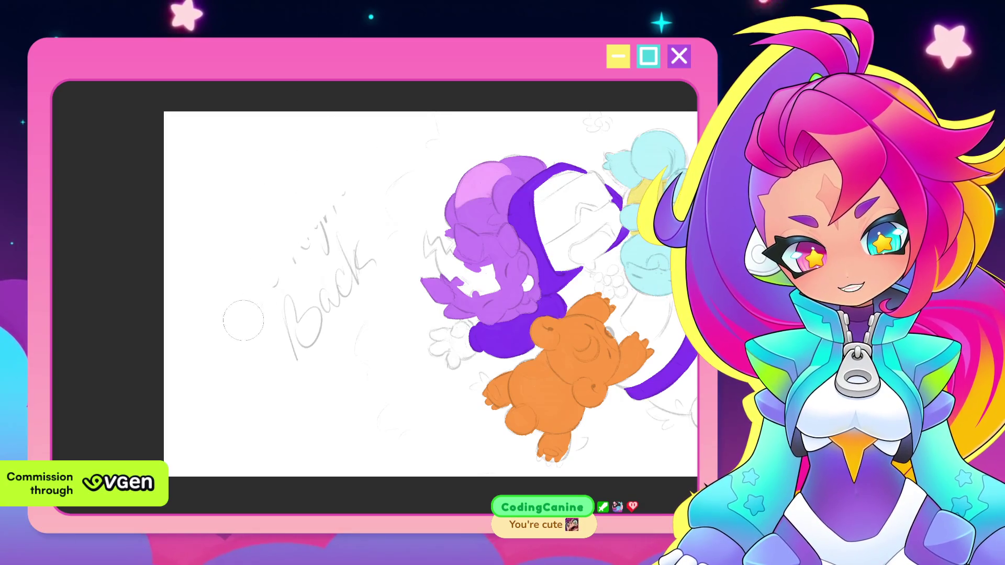
# Erase the pencil "Back" lettering on the left of the canvas.
pyautogui.moveTo(266, 298)
pyautogui.mouseDown()
pyautogui.moveTo(259, 325)
pyautogui.moveTo(292, 331)
pyautogui.mouseUp()
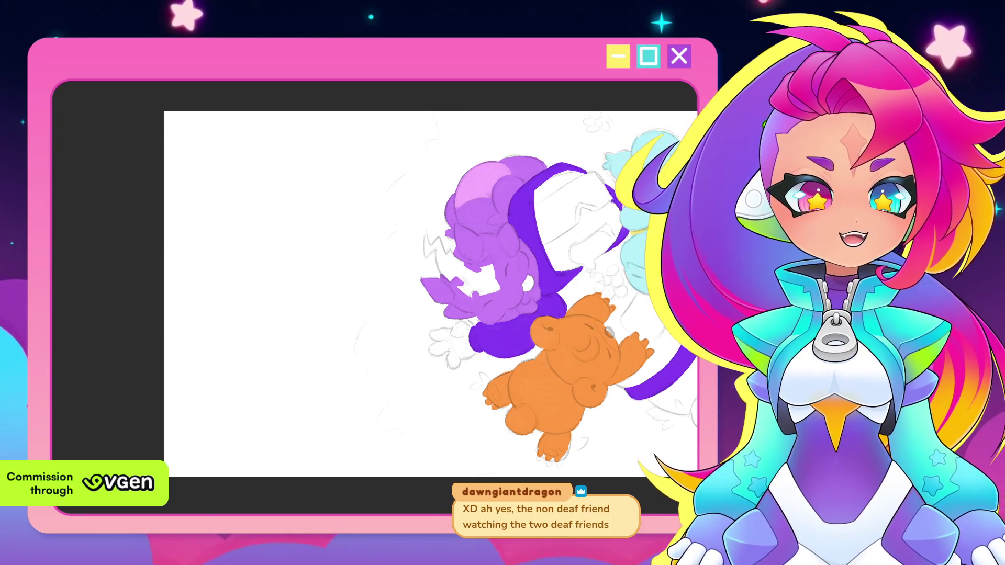
pyautogui.scroll(1, 422, 386)
pyautogui.scroll(2, 402, 367)
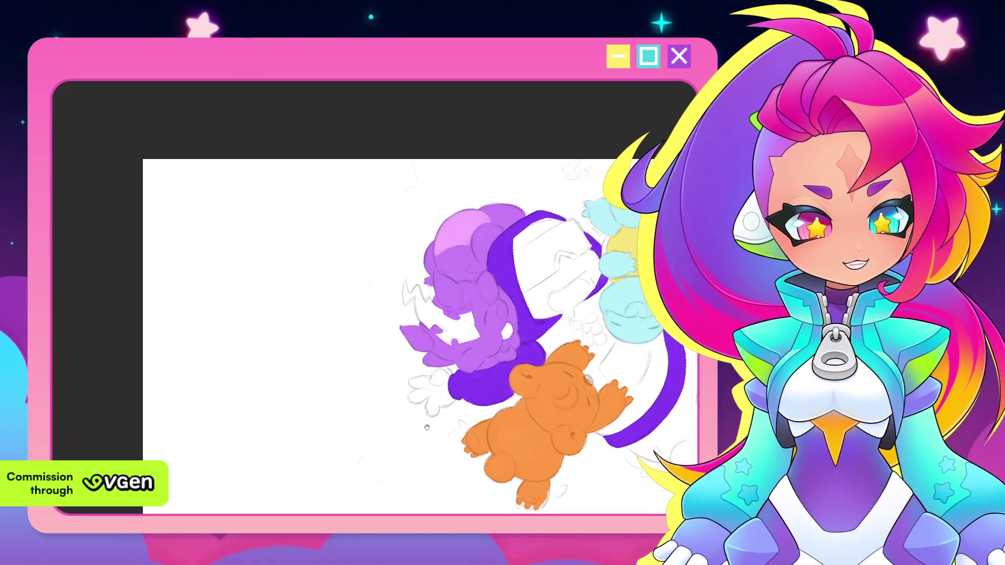
pyautogui.scroll(-1, 339, 408)
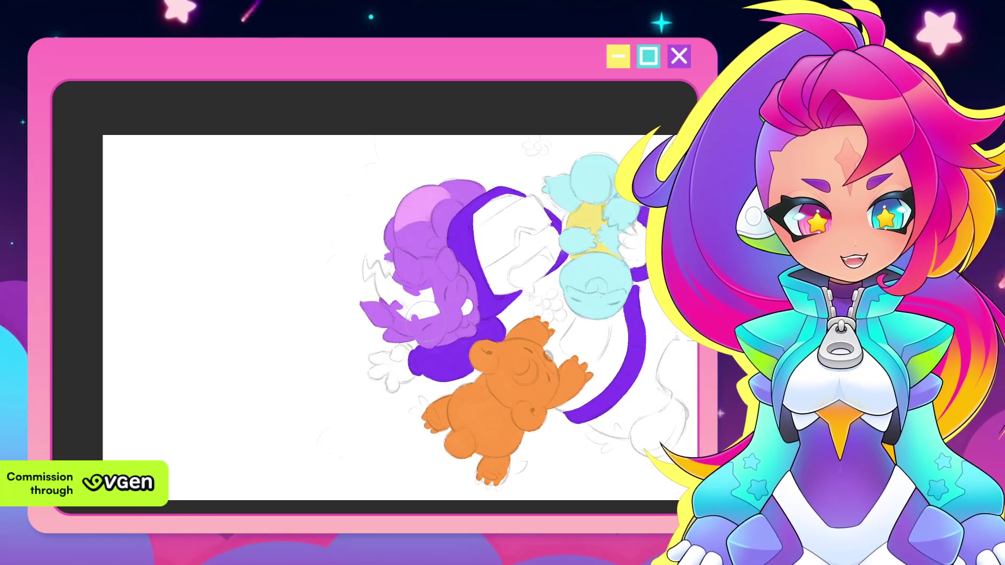
pyautogui.hscroll(2, 264, 369)
pyautogui.scroll(-2, 264, 370)
pyautogui.scroll(-1, 422, 351)
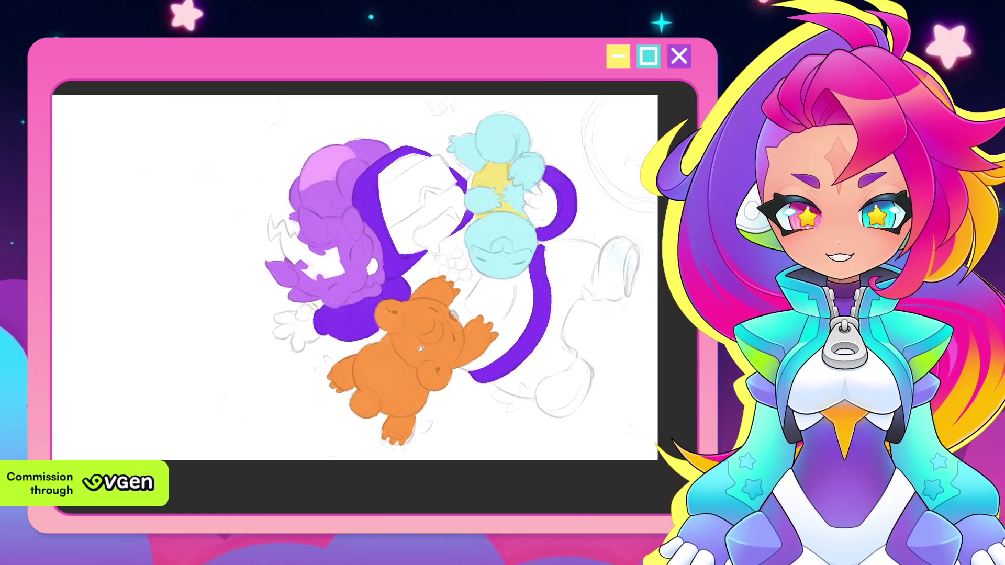
pyautogui.scroll(-1, 422, 350)
pyautogui.scroll(-1, 439, 323)
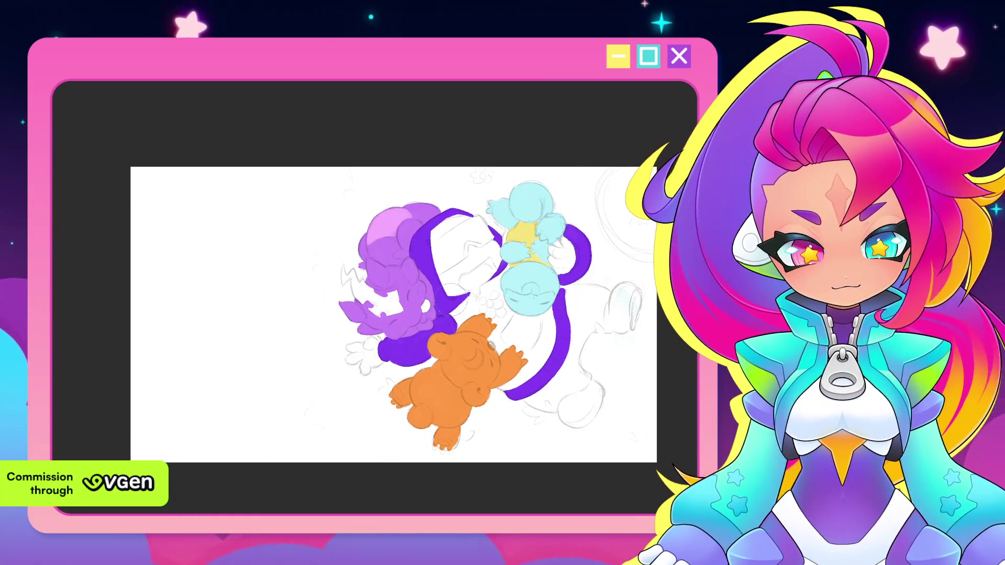
pyautogui.hscroll(2, 332, 332)
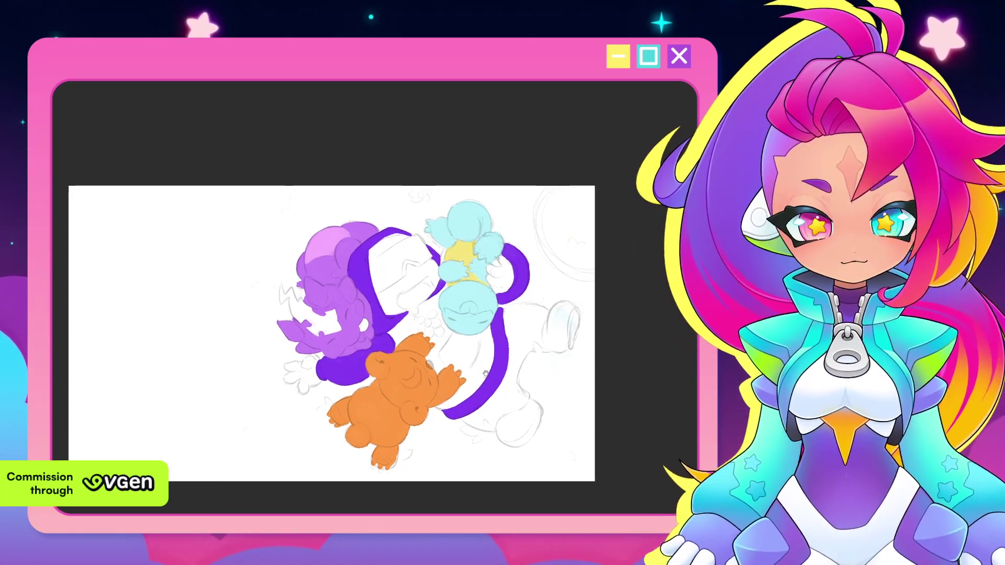
pyautogui.hscroll(-2, 484, 375)
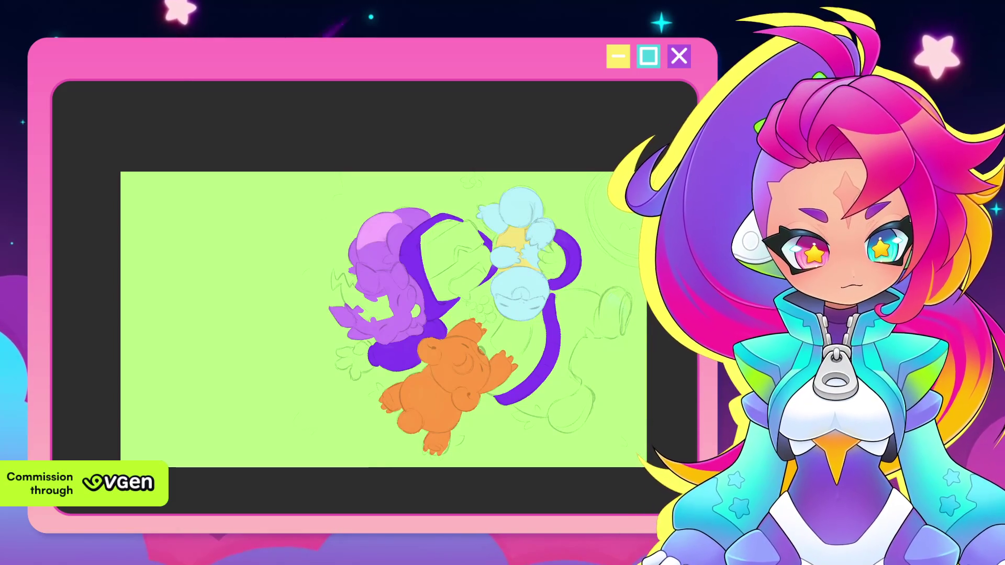
pyautogui.scroll(-3, 556, 409)
pyautogui.scroll(-1, 556, 409)
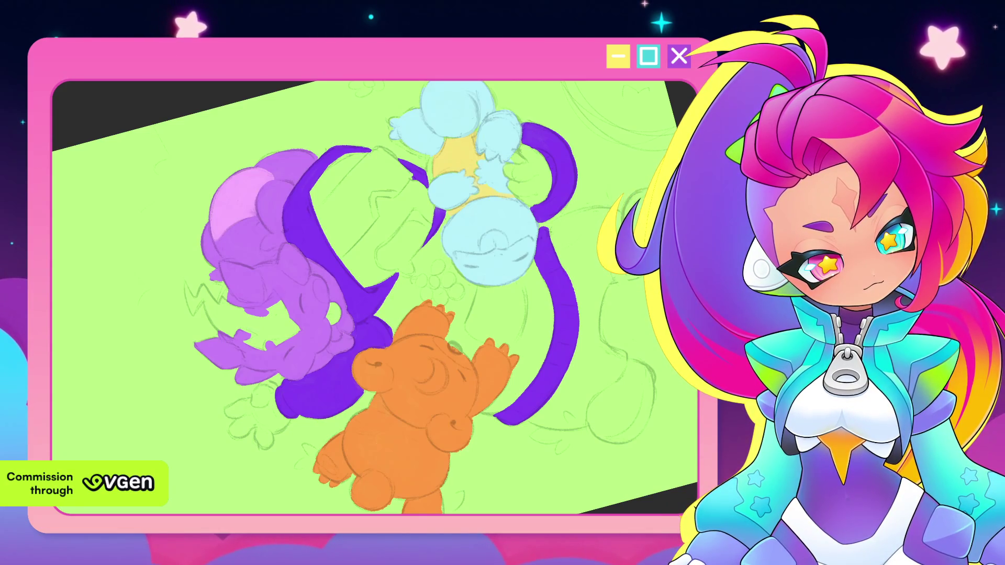
# Add thin dark strokes beside the blue character and near the purple band, rotating the view as needed.
pyautogui.moveTo(444, 219); pyautogui.dragTo(420, 254)
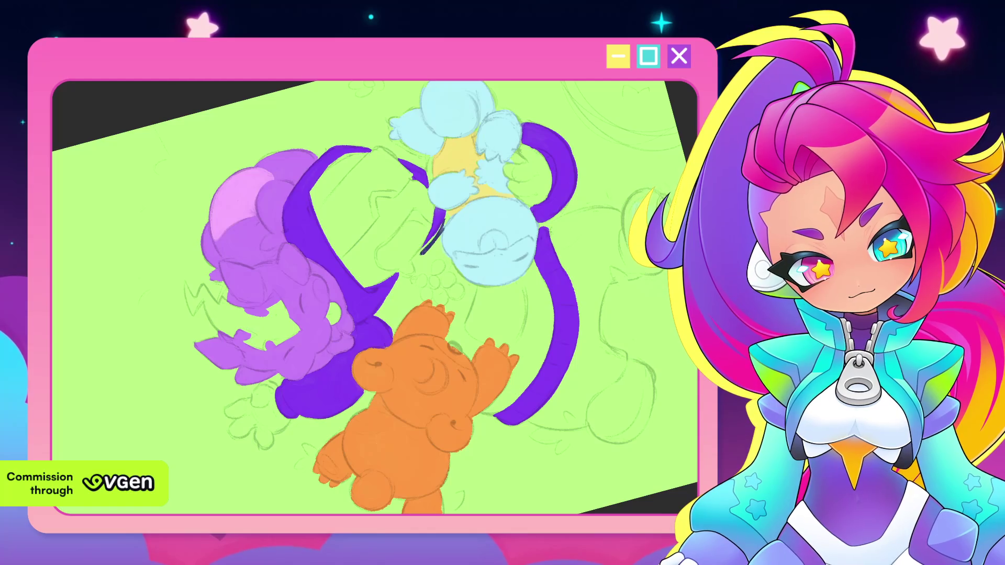
pyautogui.hotkey('ctrl', ']')
pyautogui.hotkey('ctrl', ']')
pyautogui.hotkey('ctrl', ']')
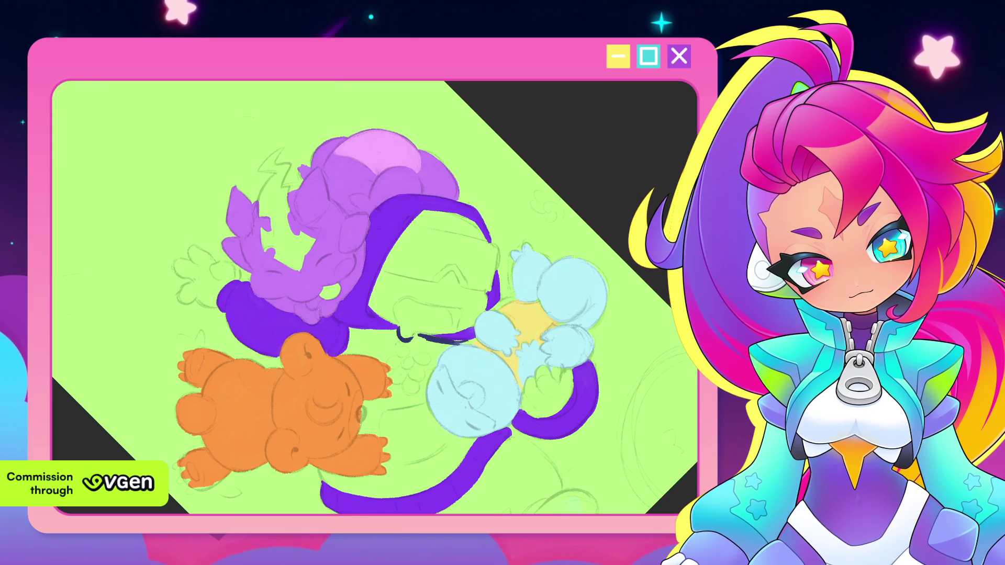
pyautogui.hotkey('ctrl', ']')
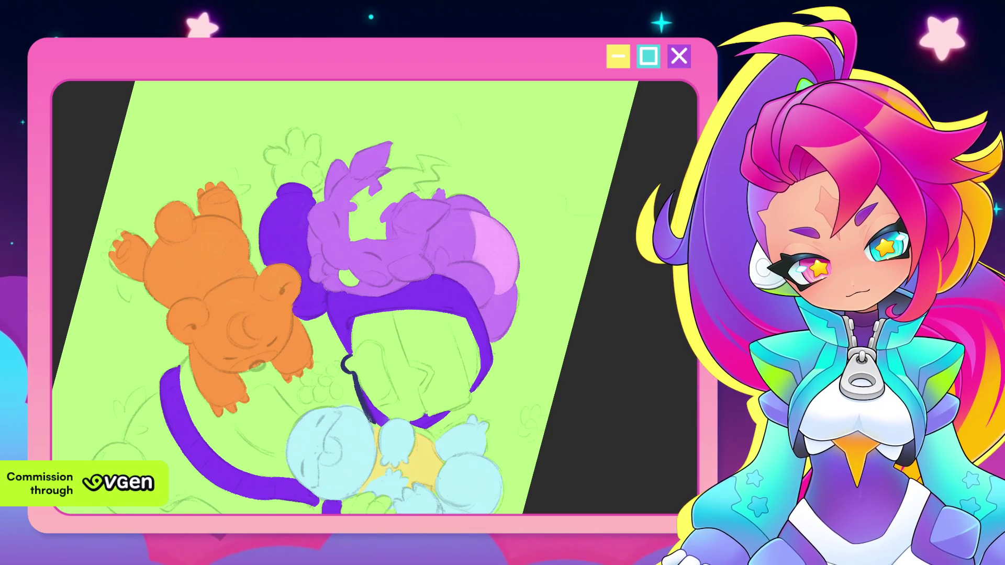
pyautogui.hotkey('ctrl', '[')
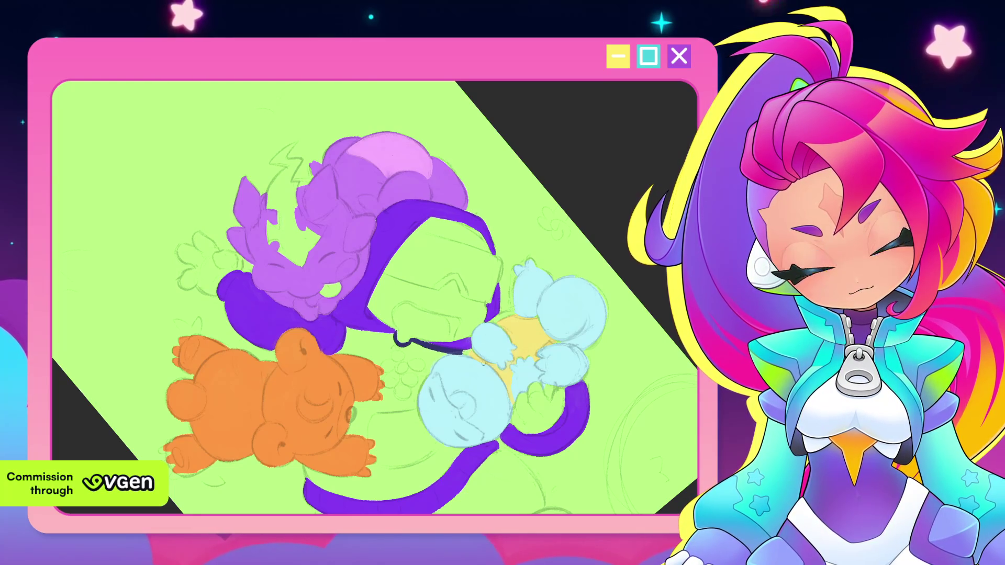
pyautogui.moveTo(503, 235); pyautogui.dragTo(467, 321)
pyautogui.scroll(2, 467, 320)
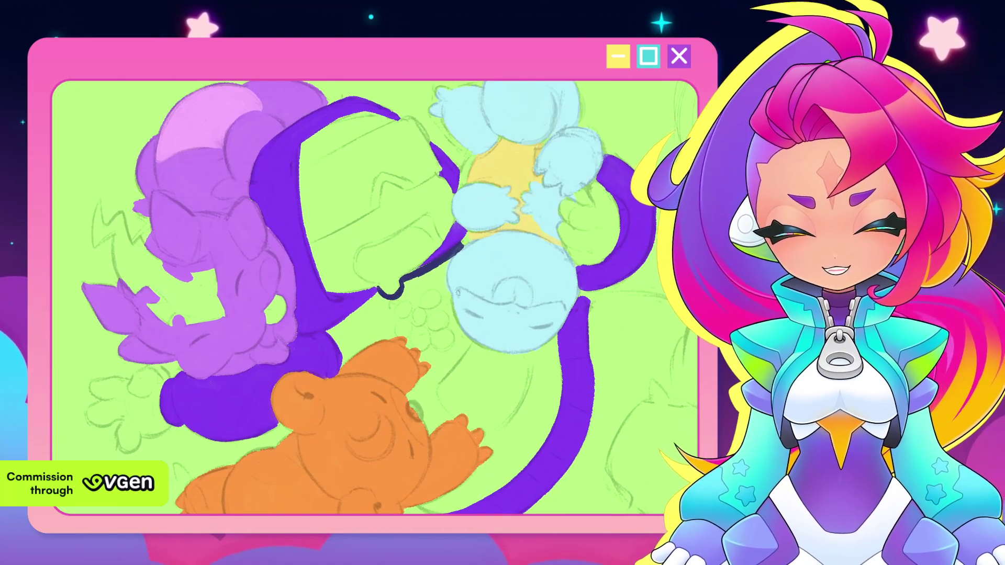
pyautogui.moveTo(440, 259)
pyautogui.mouseDown()
pyautogui.moveTo(437, 292)
pyautogui.moveTo(442, 285)
pyautogui.mouseUp()
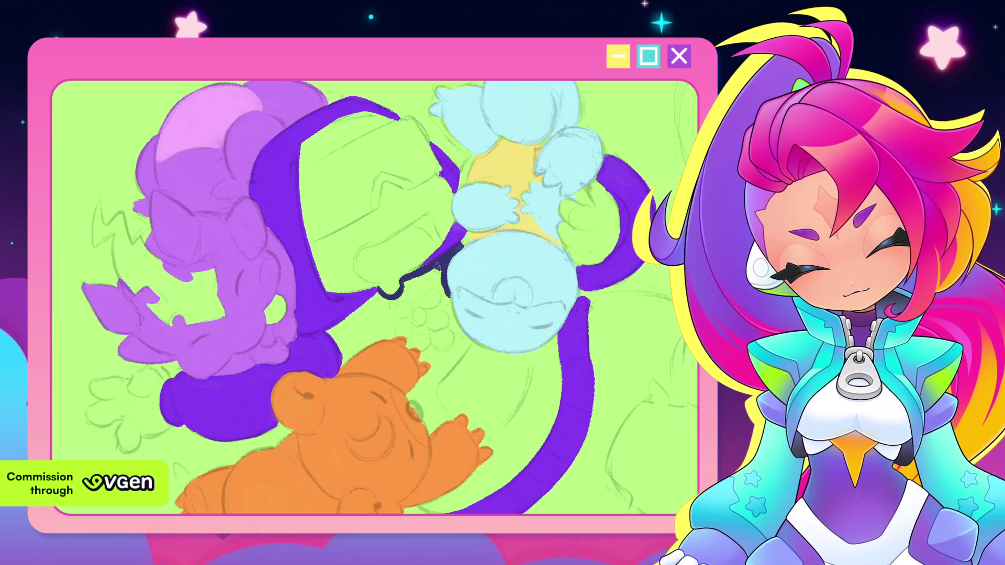
# Spread dark navy paint across the gap between the purple band and the blue character's head.
pyautogui.moveTo(402, 276); pyautogui.dragTo(424, 305)
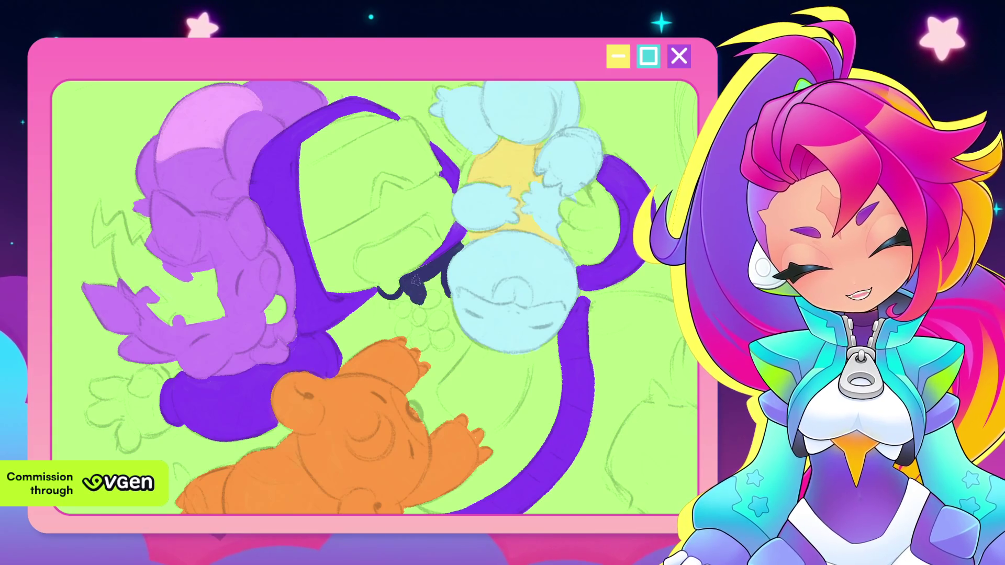
pyautogui.moveTo(377, 236); pyautogui.dragTo(471, 329)
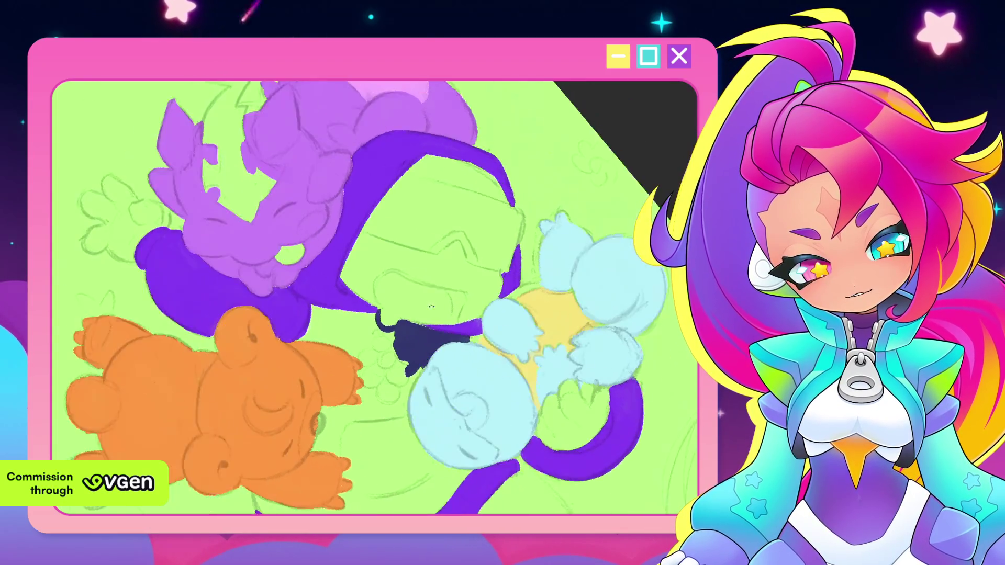
pyautogui.moveTo(386, 341)
pyautogui.mouseDown()
pyautogui.moveTo(362, 368)
pyautogui.moveTo(329, 293)
pyautogui.mouseUp()
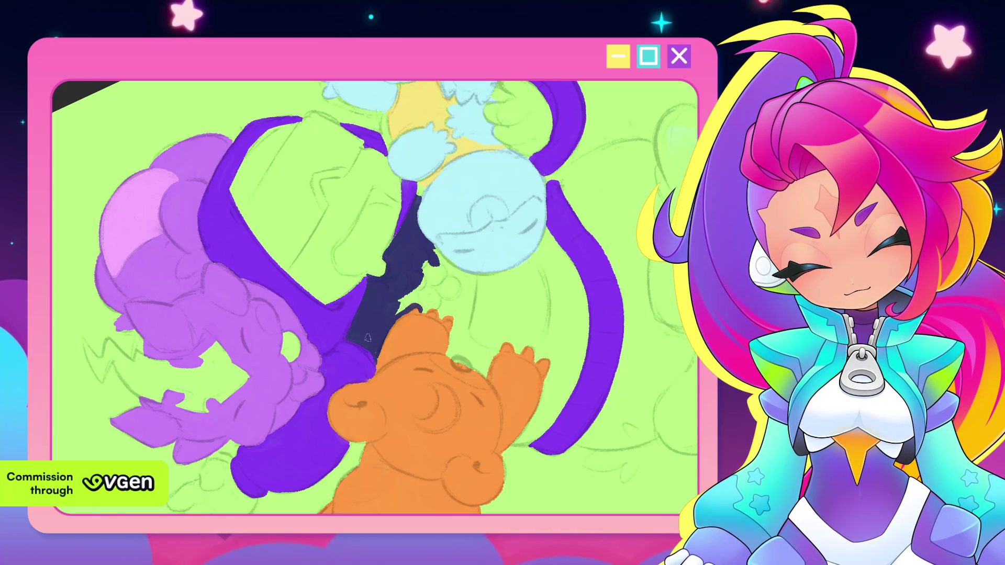
# Paint dark navy beside the light-blue character and along its left edge.
pyautogui.moveTo(356, 325); pyautogui.dragTo(346, 342)
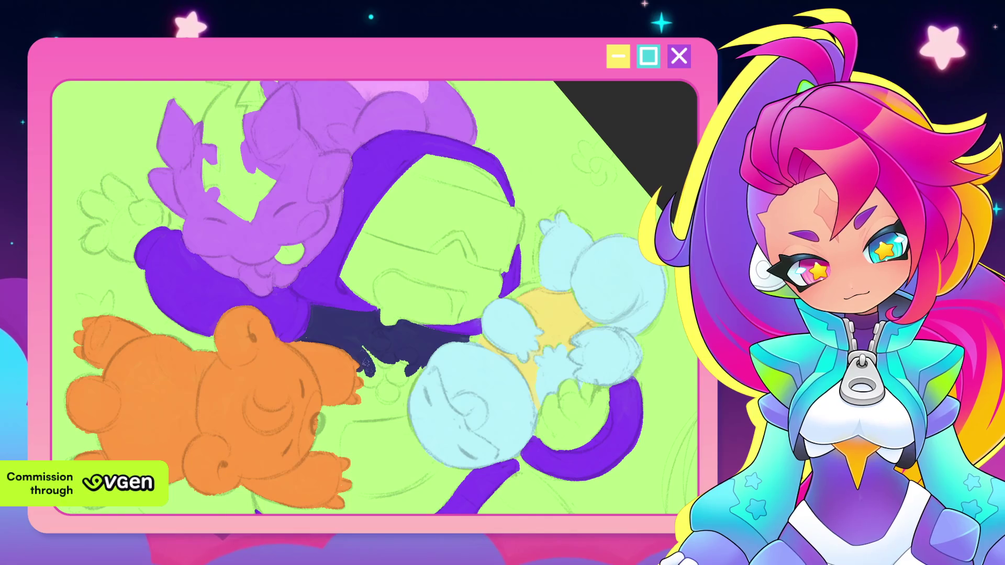
pyautogui.moveTo(352, 327); pyautogui.dragTo(346, 330)
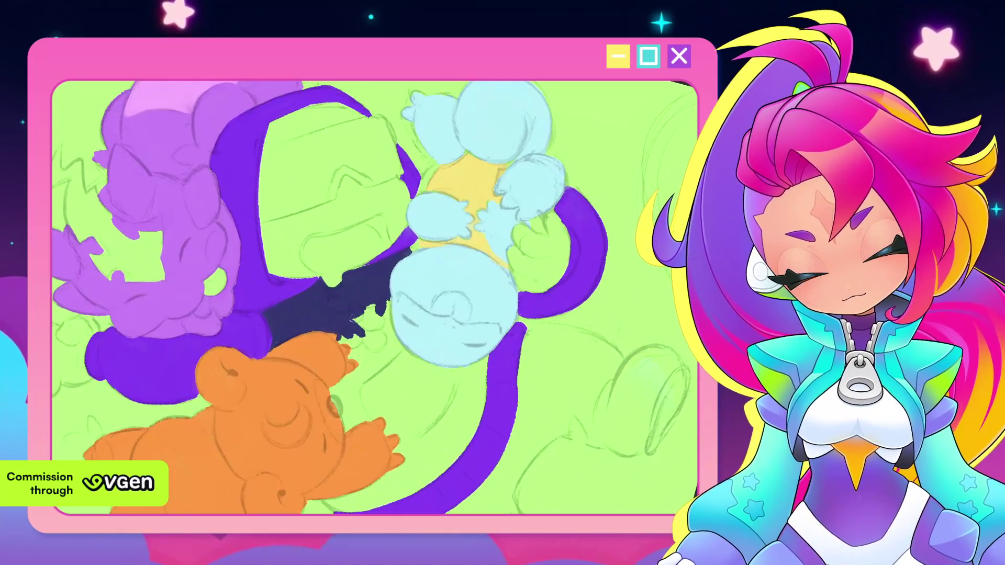
pyautogui.moveTo(350, 320); pyautogui.dragTo(384, 341)
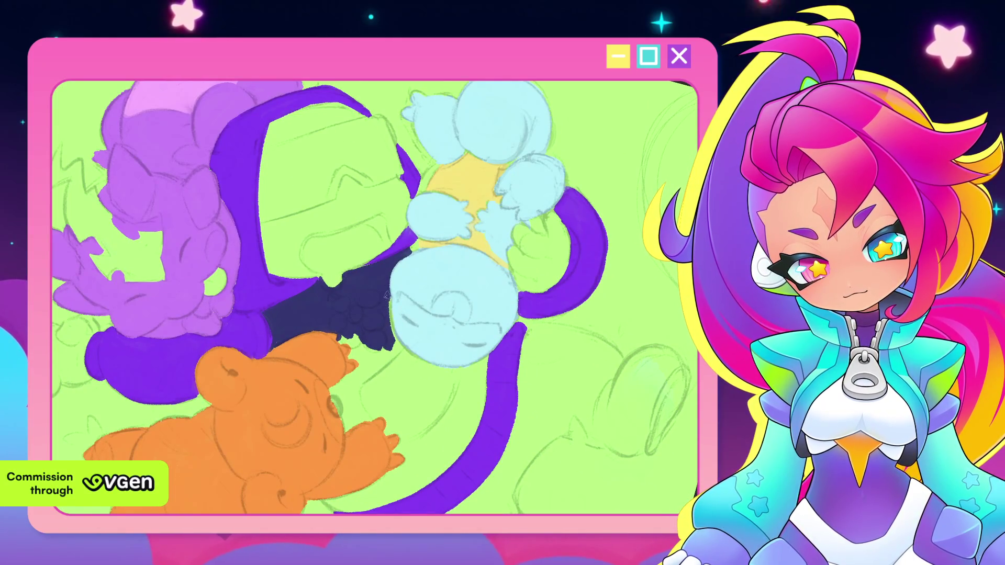
pyautogui.moveTo(418, 346); pyautogui.dragTo(386, 313)
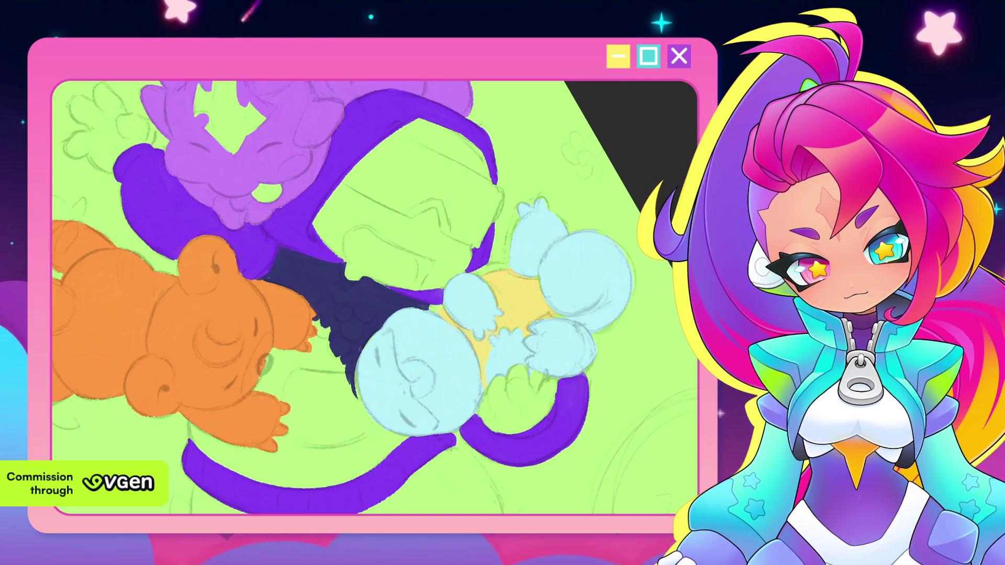
pyautogui.moveTo(344, 364); pyautogui.dragTo(372, 424)
pyautogui.moveTo(349, 389); pyautogui.dragTo(329, 393)
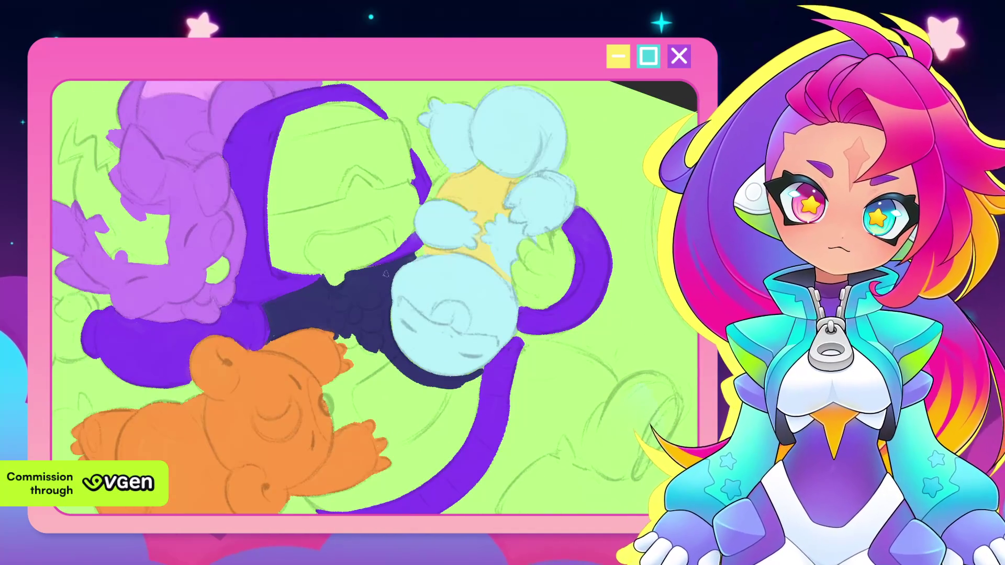
# Fill the green area below the light-blue character with navy, extending it right and down.
pyautogui.moveTo(385, 369)
pyautogui.mouseDown()
pyautogui.moveTo(421, 394)
pyautogui.moveTo(440, 440)
pyautogui.mouseUp()
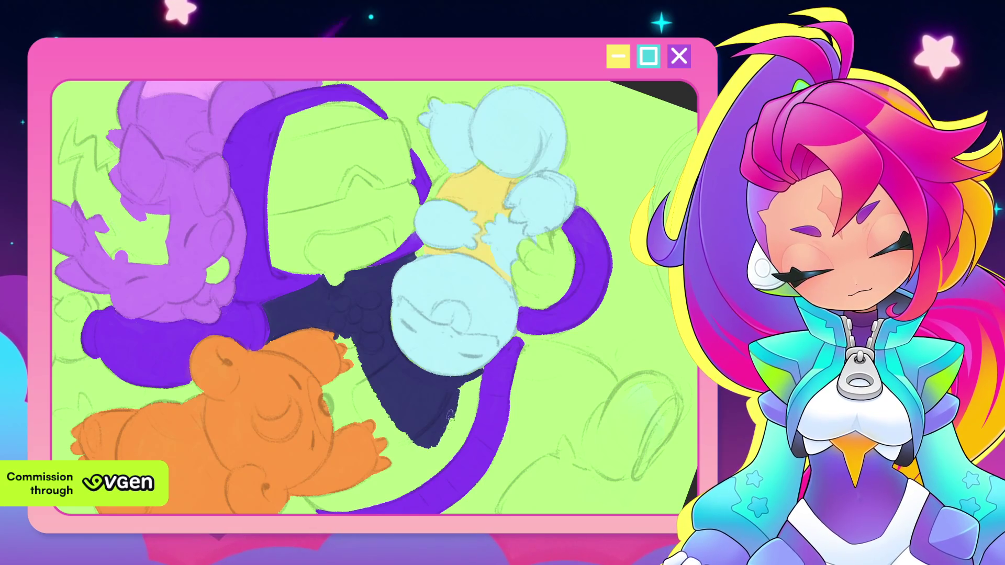
pyautogui.moveTo(455, 392); pyautogui.dragTo(450, 424)
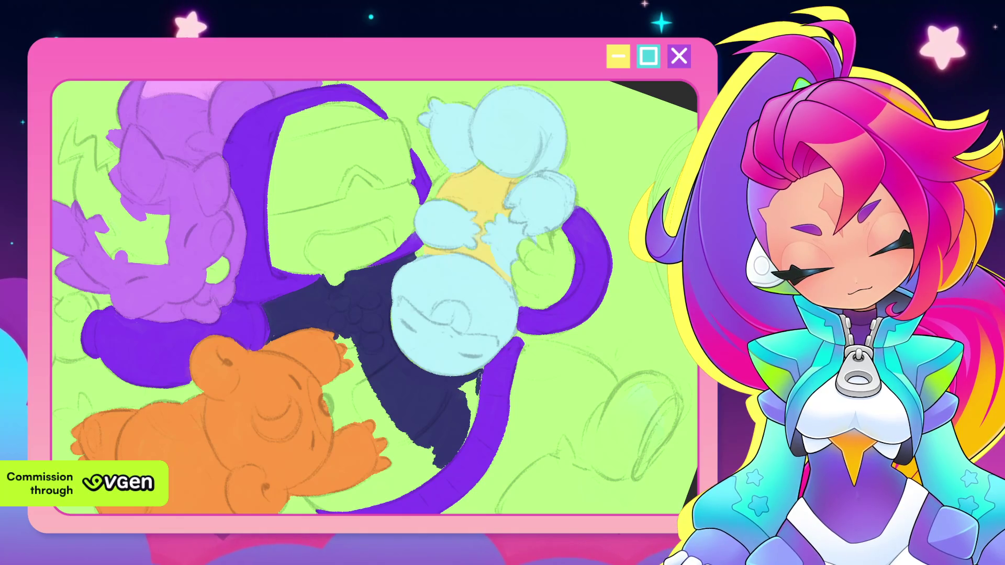
pyautogui.moveTo(473, 400); pyautogui.dragTo(473, 437)
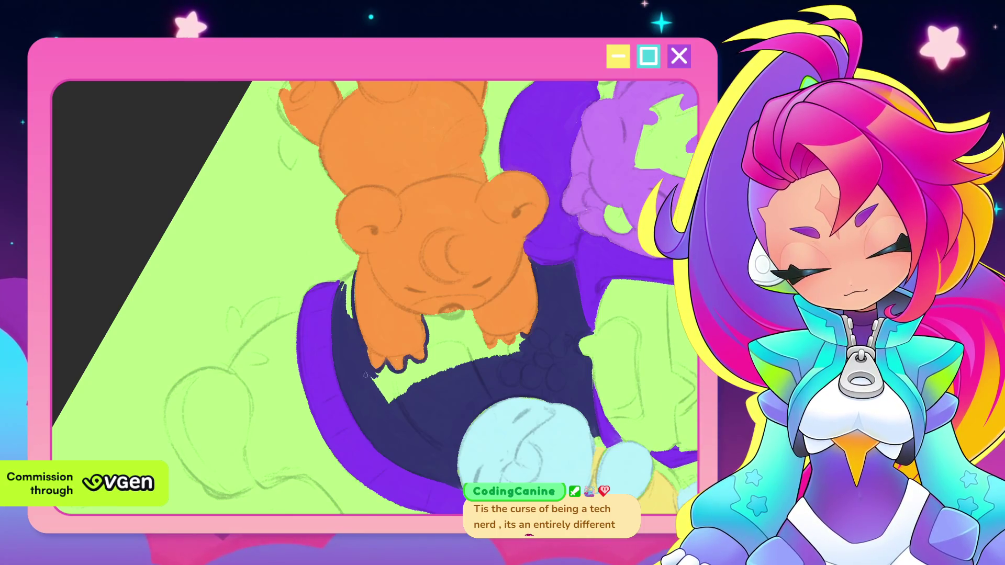
# Paint navy over the green area left of the pale blue circle near the orange bear.
pyautogui.moveTo(350, 317); pyautogui.dragTo(472, 358)
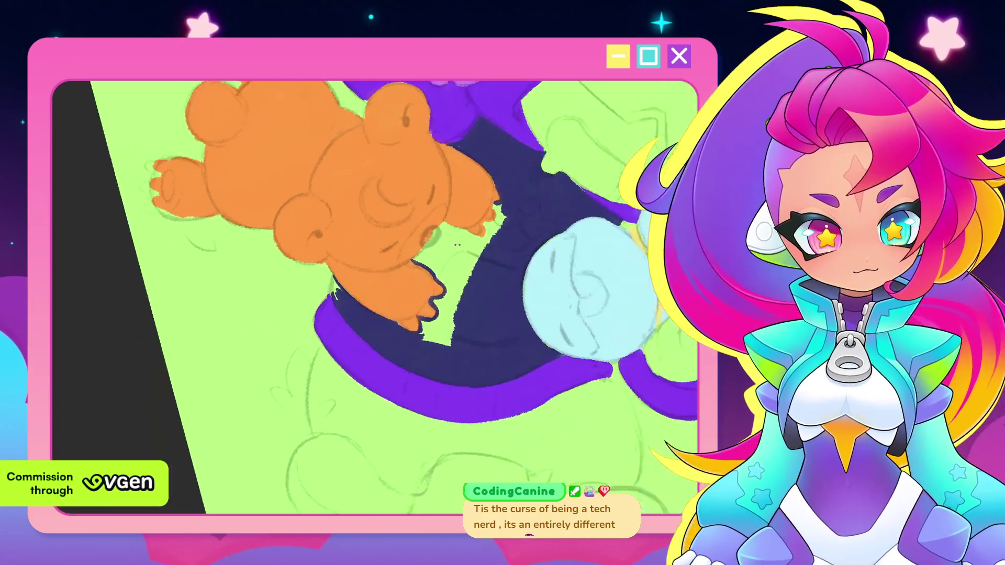
pyautogui.scroll(1, 471, 360)
pyautogui.scroll(1, 456, 357)
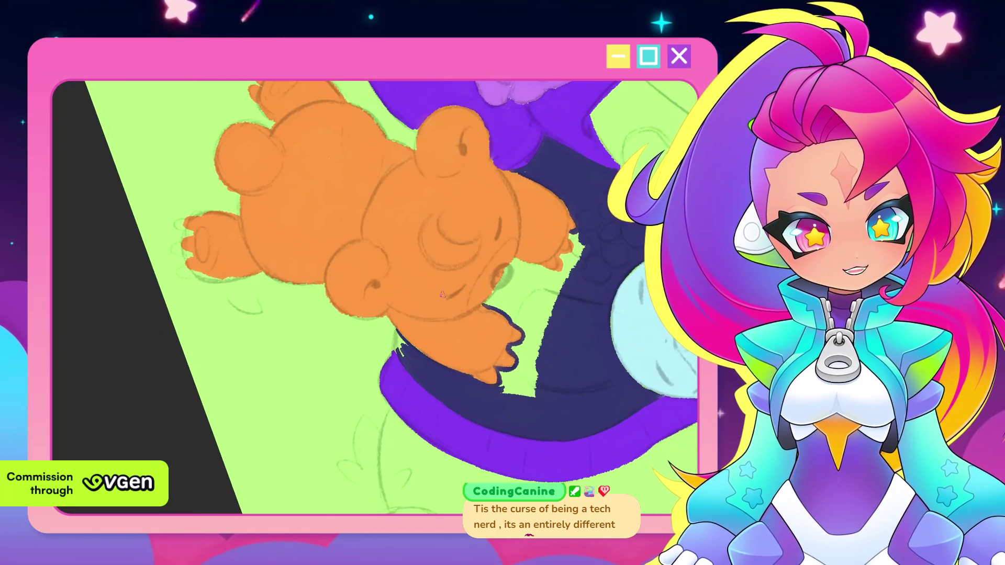
pyautogui.scroll(1, 431, 353)
pyautogui.scroll(1, 432, 352)
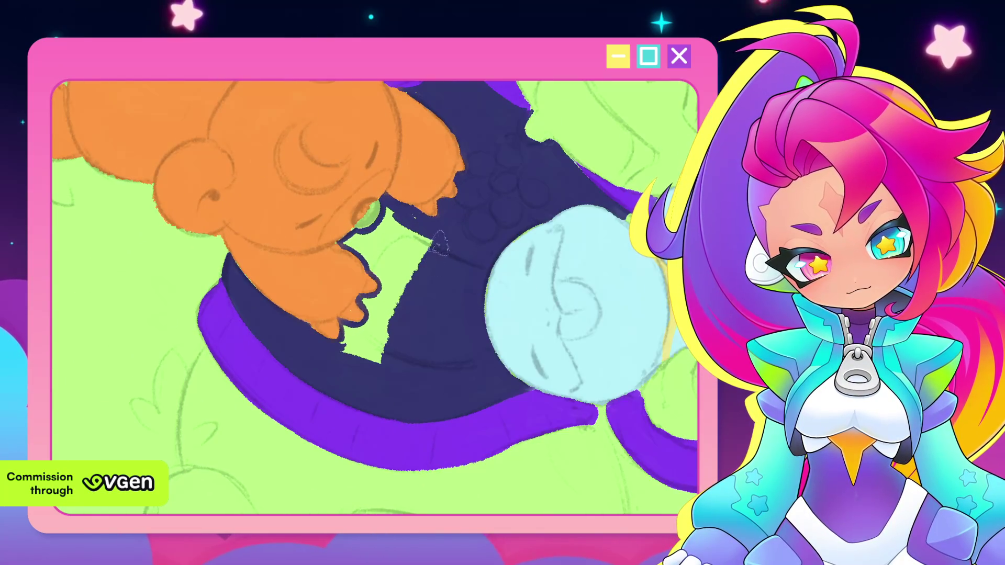
pyautogui.moveTo(439, 240); pyautogui.dragTo(368, 315)
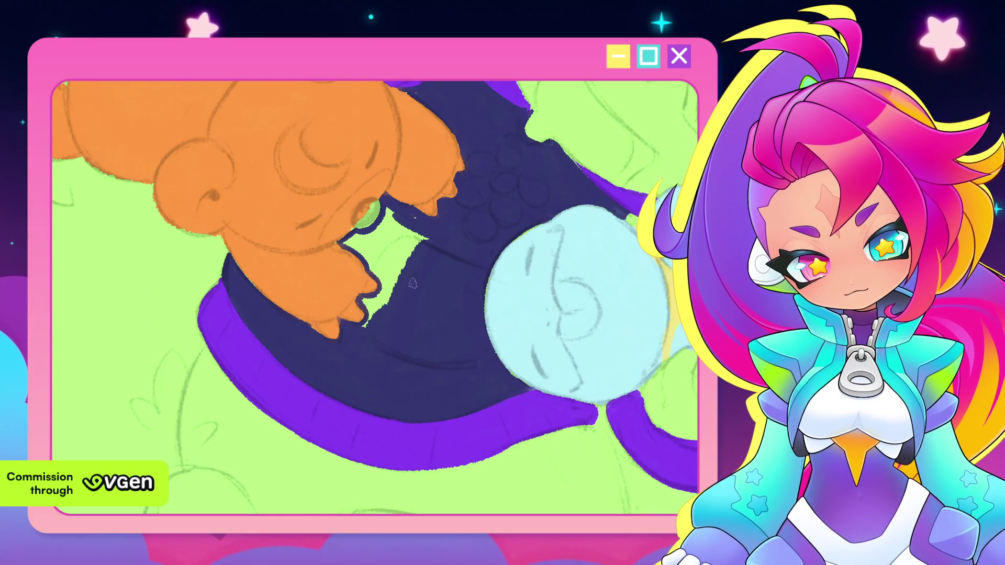
pyautogui.scroll(2, 443, 313)
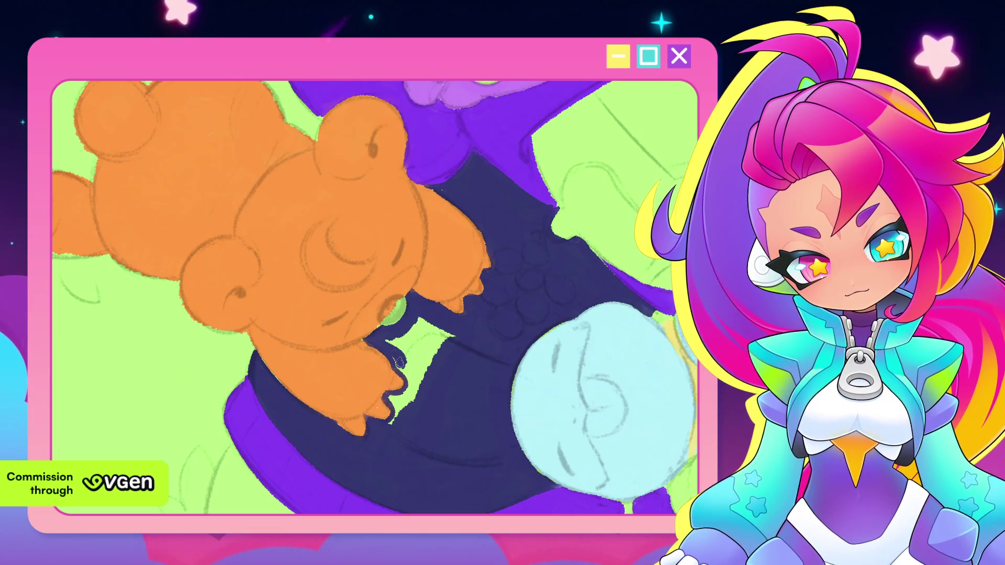
# Fill the green gaps beside and below the bear's paw with navy.
pyautogui.moveTo(387, 345)
pyautogui.mouseDown()
pyautogui.moveTo(412, 377)
pyautogui.moveTo(428, 345)
pyautogui.mouseUp()
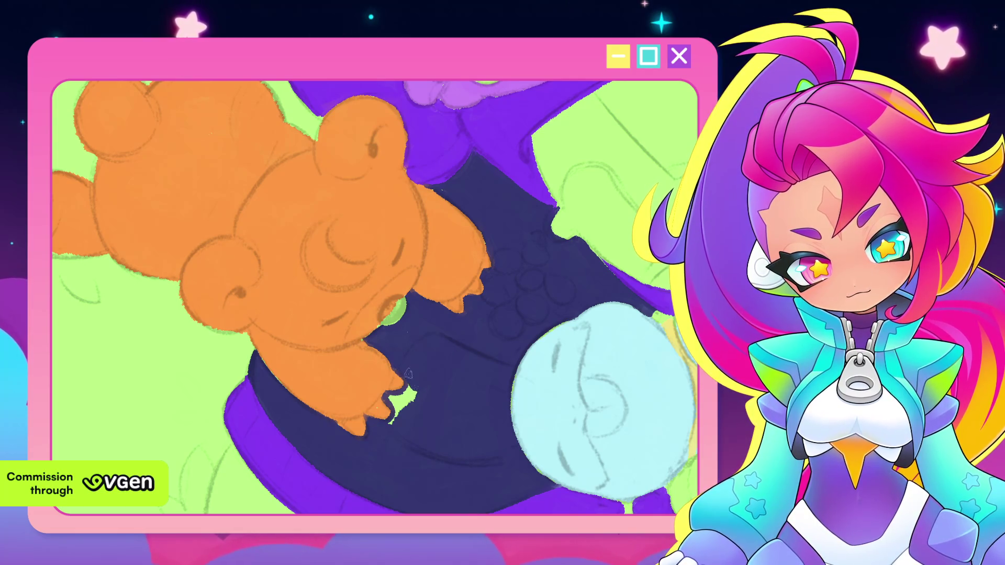
pyautogui.moveTo(402, 392)
pyautogui.mouseDown()
pyautogui.moveTo(402, 407)
pyautogui.moveTo(459, 299)
pyautogui.moveTo(455, 335)
pyautogui.mouseUp()
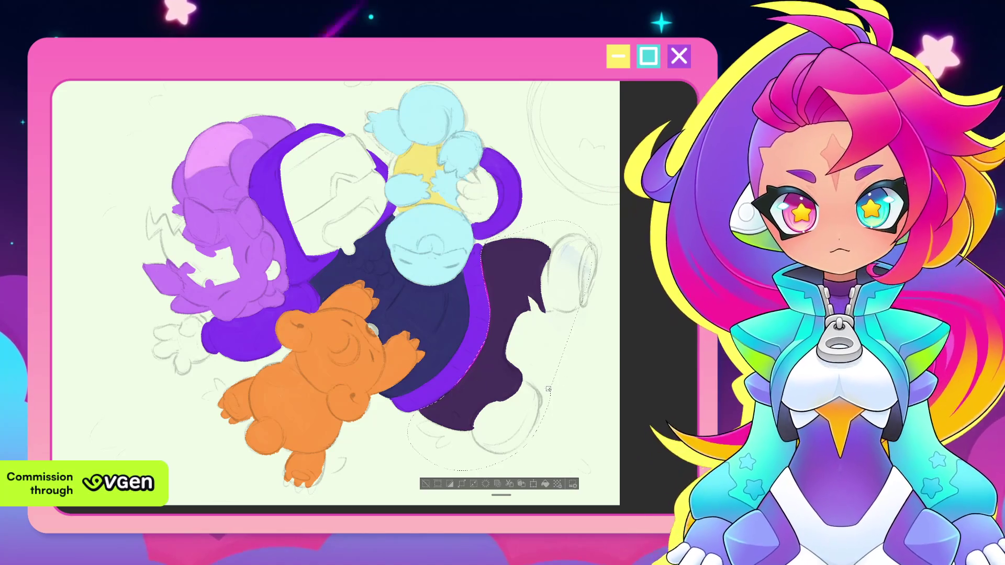
pyautogui.scroll(-2, 457, 458)
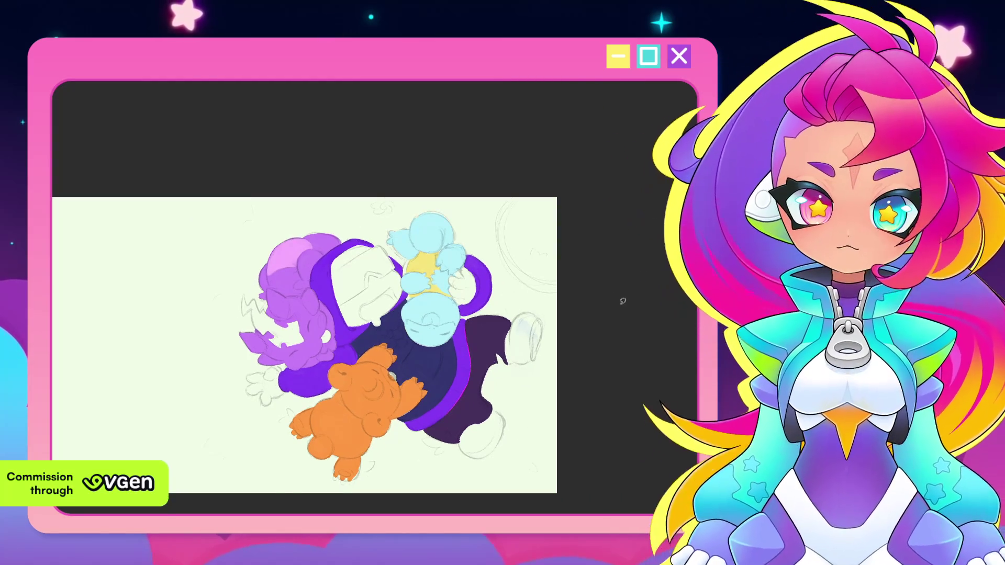
pyautogui.scroll(1, 620, 306)
pyautogui.scroll(1, 620, 306)
pyautogui.scroll(2, 466, 290)
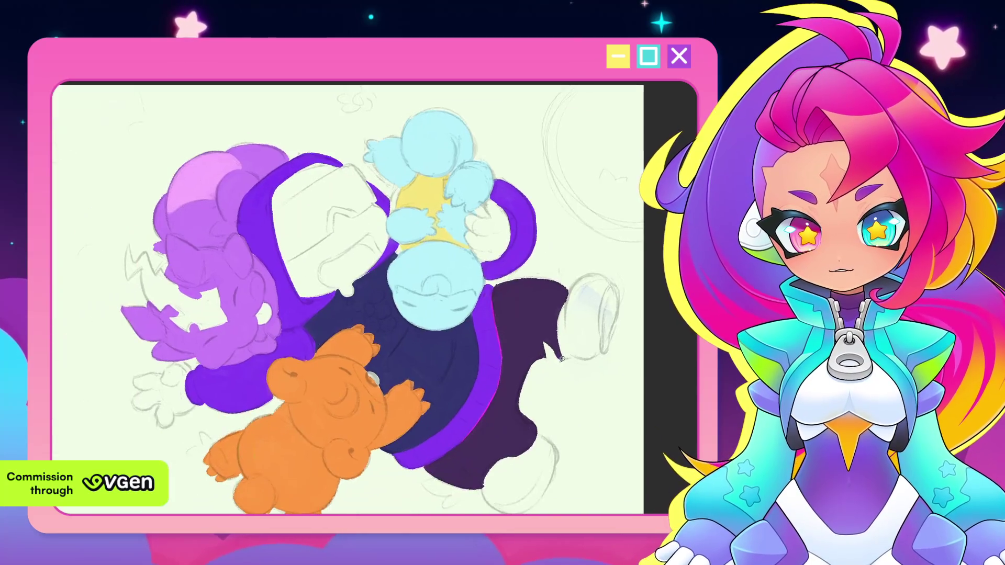
pyautogui.scroll(1, 464, 290)
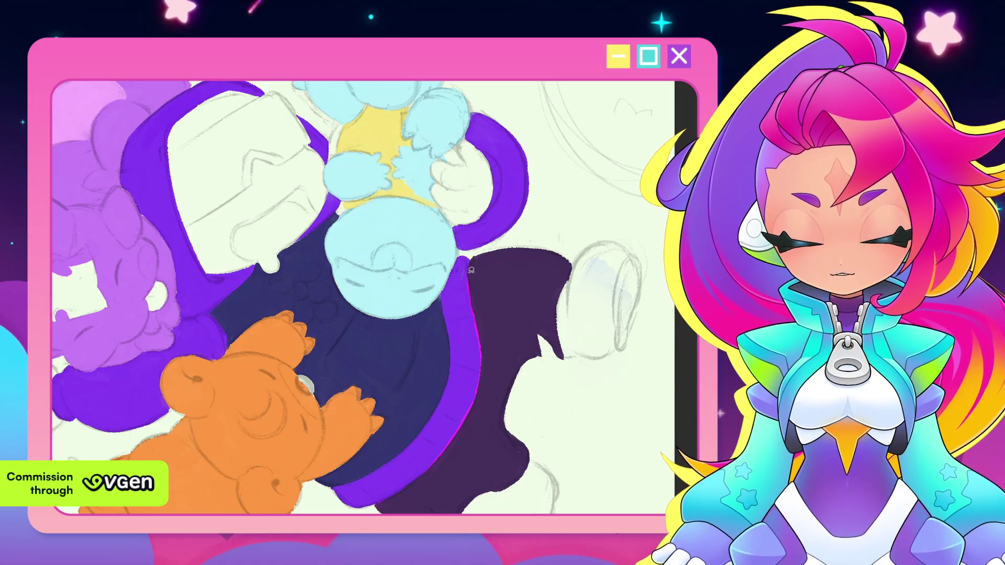
# Rotate the canvas view around the navy clothing and pale blue figure.
pyautogui.click(468, 273)
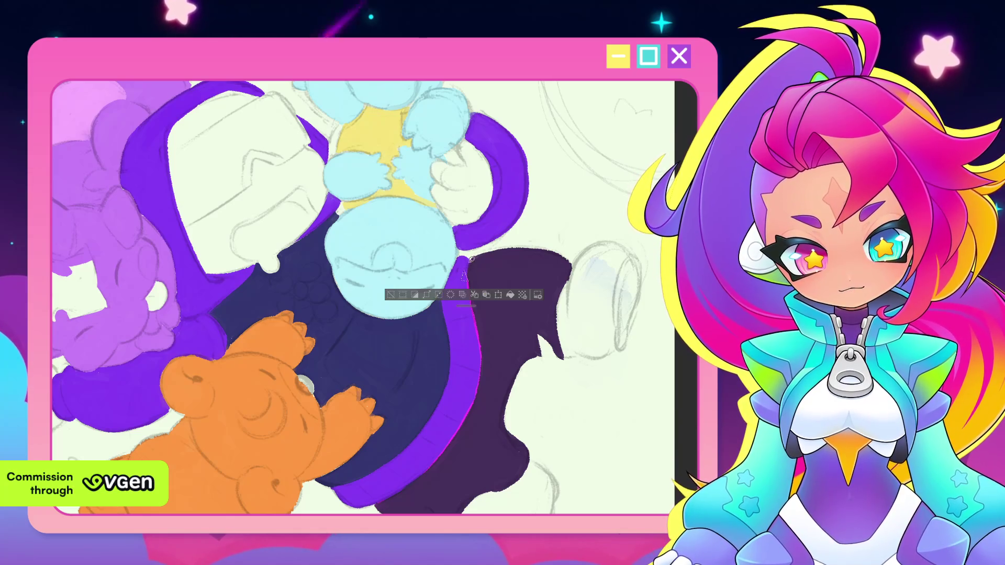
pyautogui.scroll(2, 463, 274)
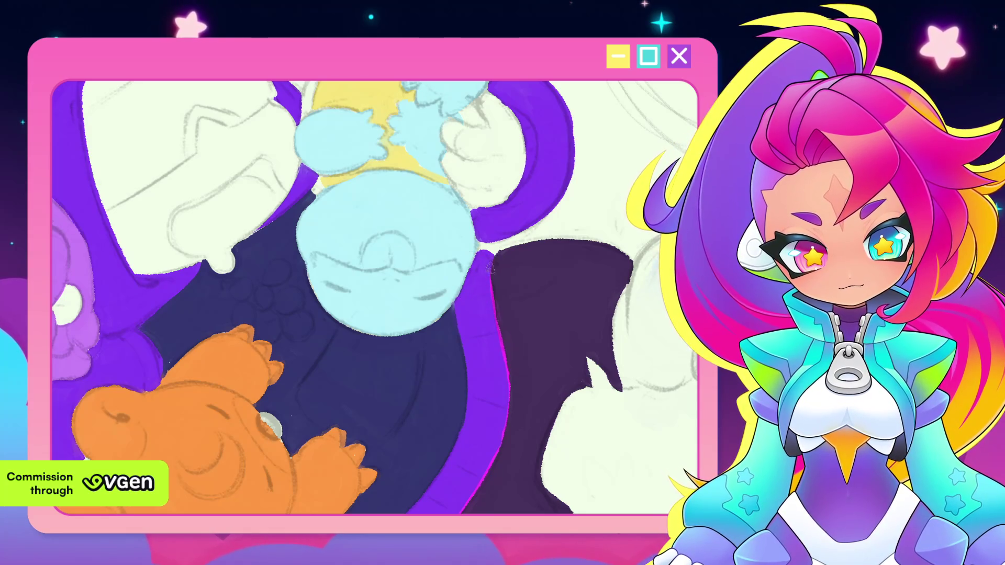
pyautogui.moveTo(499, 368); pyautogui.dragTo(562, 443)
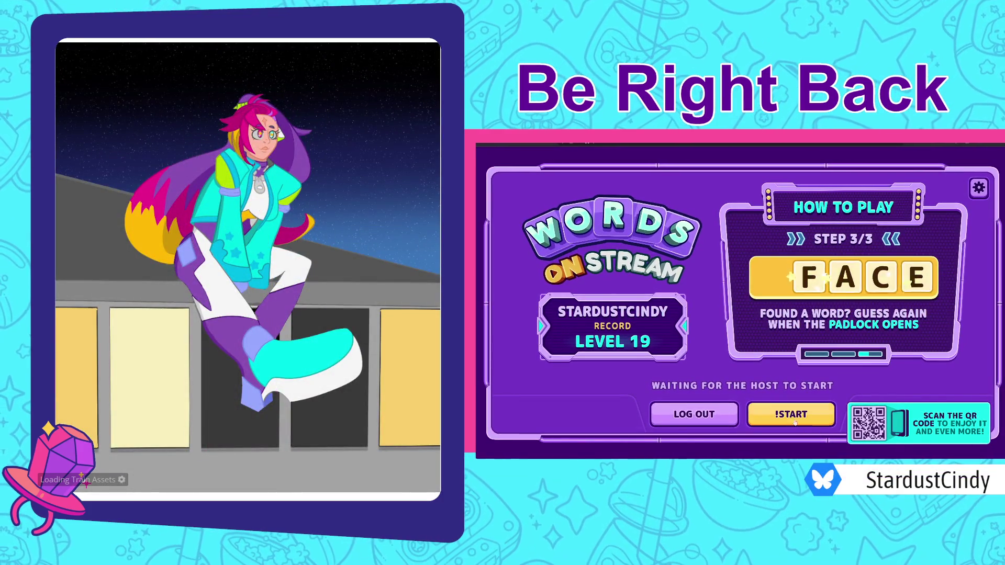
# Start a new round of Words on Stream on the break screen.
pyautogui.click(769, 424)
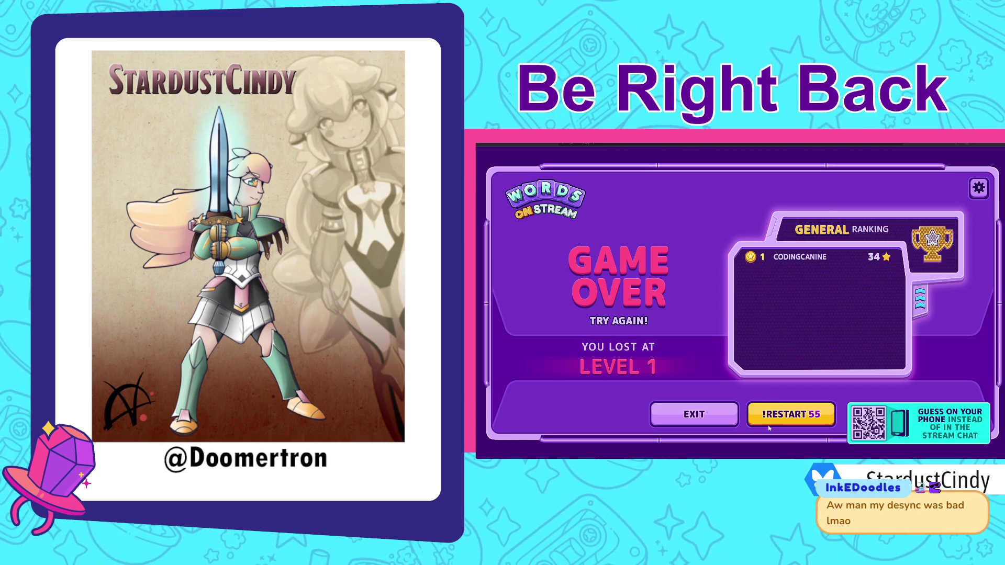
# Restart Words on Stream after losing level 1, then continue into level 2 after winning.
pyautogui.click(769, 428)
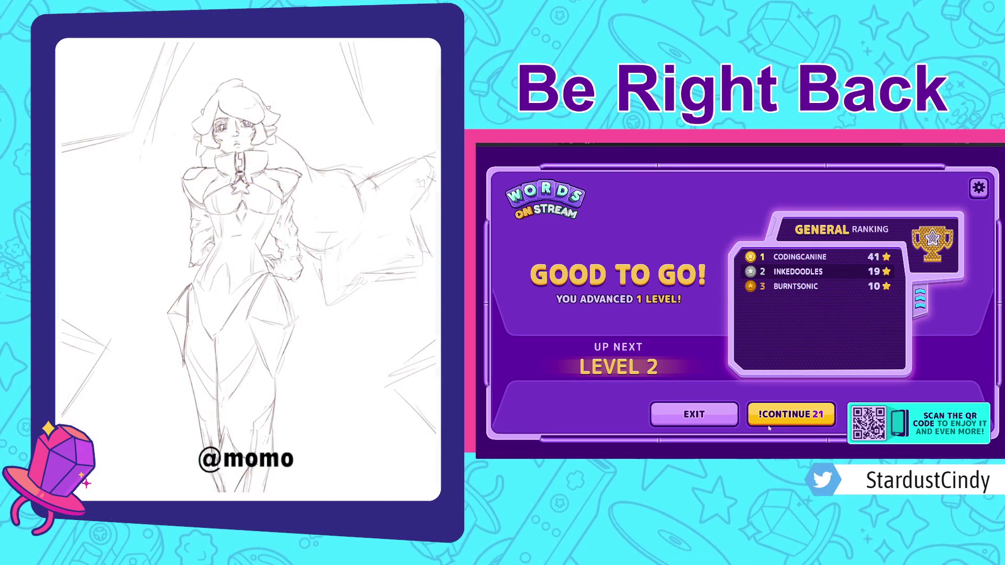
pyautogui.click(769, 428)
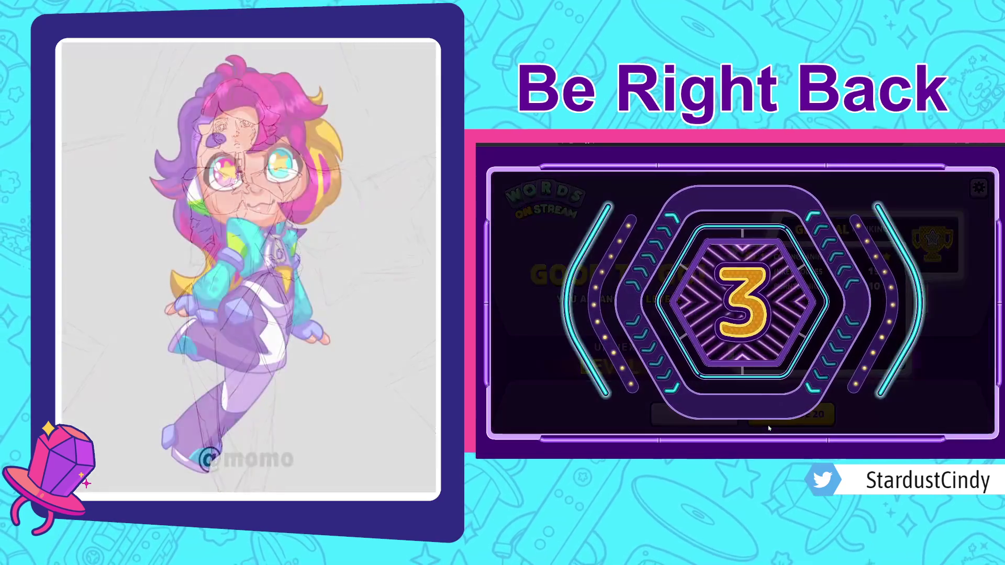